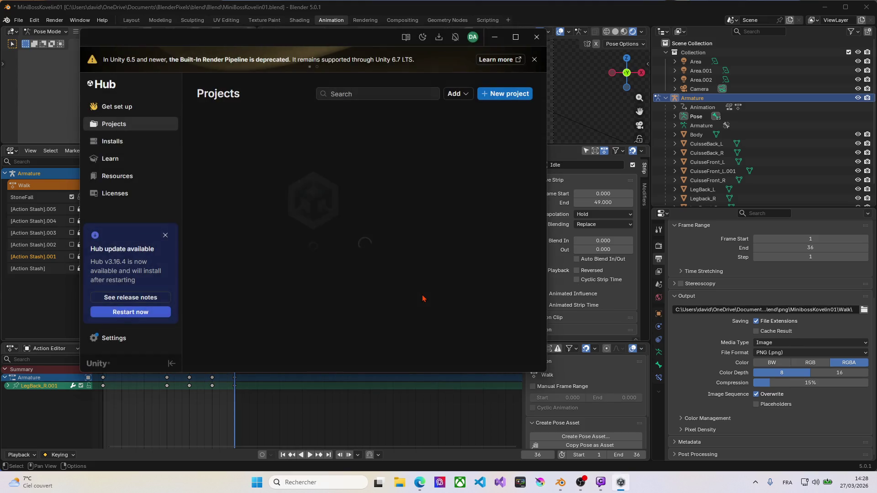
- Open the 404TheAbsentGod project from Unity Hub and minimize the Hub while it loads
{"action": "left_click", "coordinate": [319, 160]}
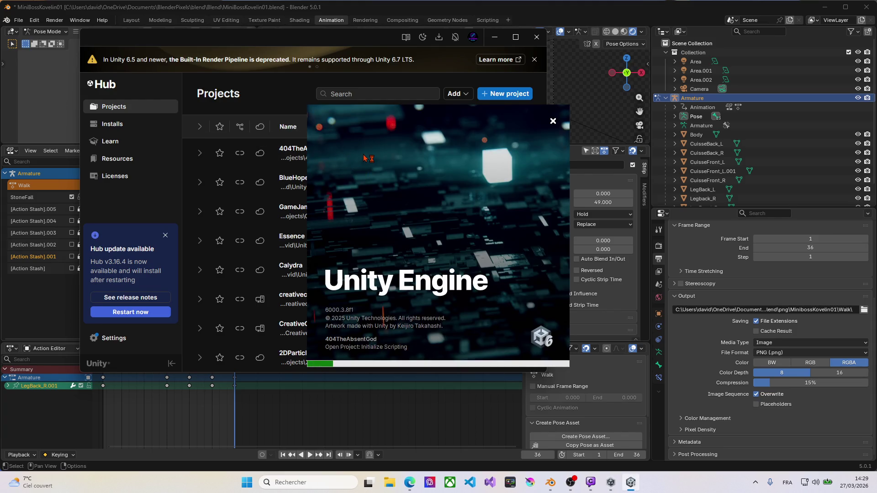
{"action": "left_click", "coordinate": [494, 37]}
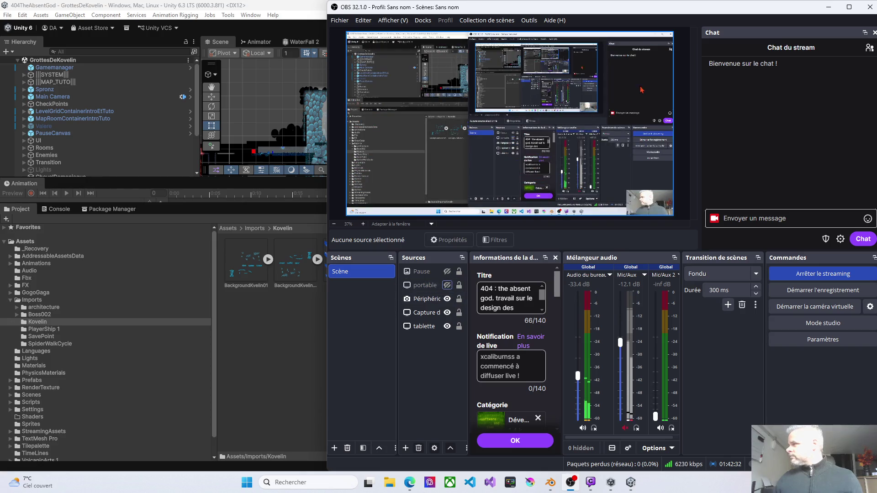
- Minimize the OBS Studio window, bring it back from the taskbar, then minimize it again
{"action": "left_click", "coordinate": [828, 7]}
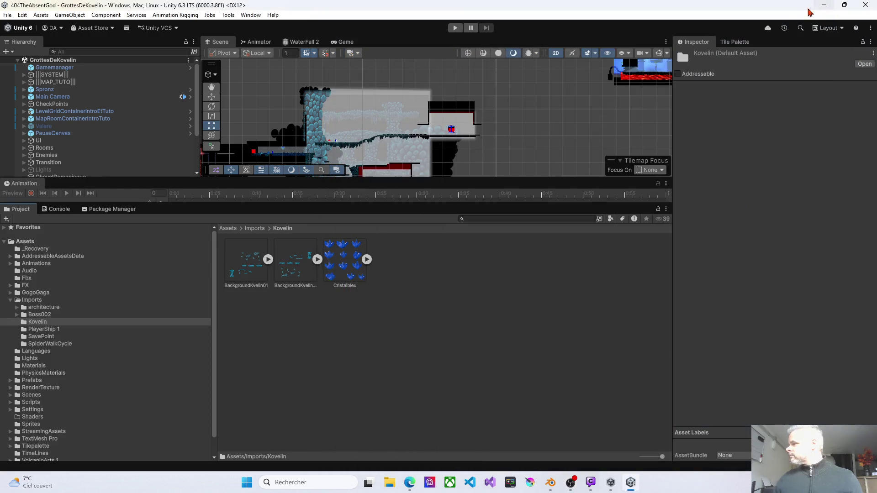
{"action": "left_click", "coordinate": [572, 484]}
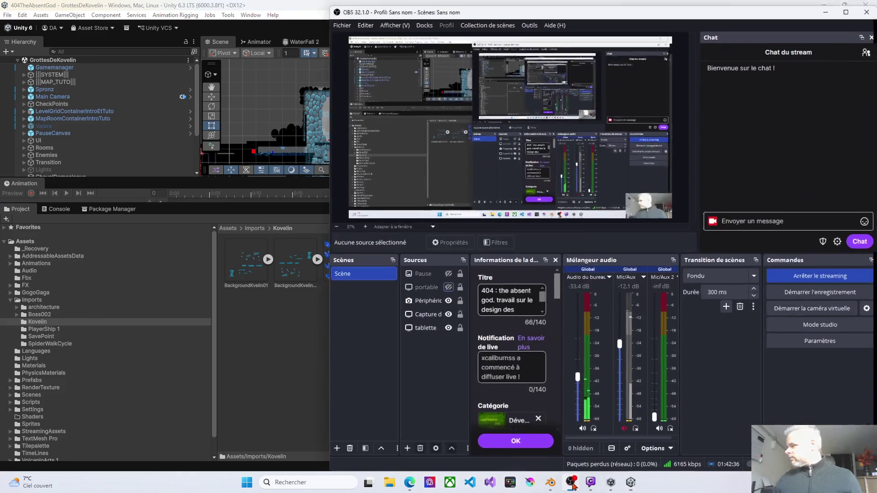
{"action": "left_click", "coordinate": [572, 484]}
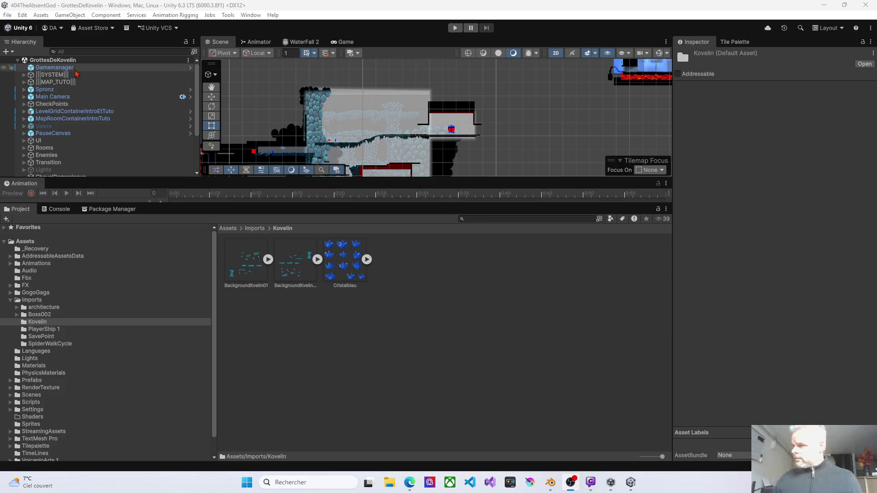
- Create a new folder named MinibossKovelin01 inside the Kovelin assets folder
{"action": "right_click", "coordinate": [414, 273]}
{"action": "mouse_move", "coordinate": [482, 14]}
{"action": "left_click", "coordinate": [592, 17]}
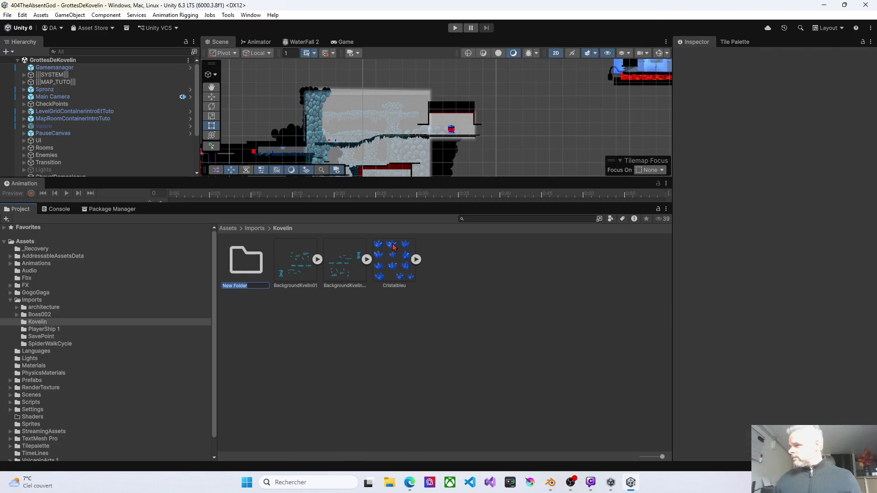
{"action": "type", "text": "Min"}
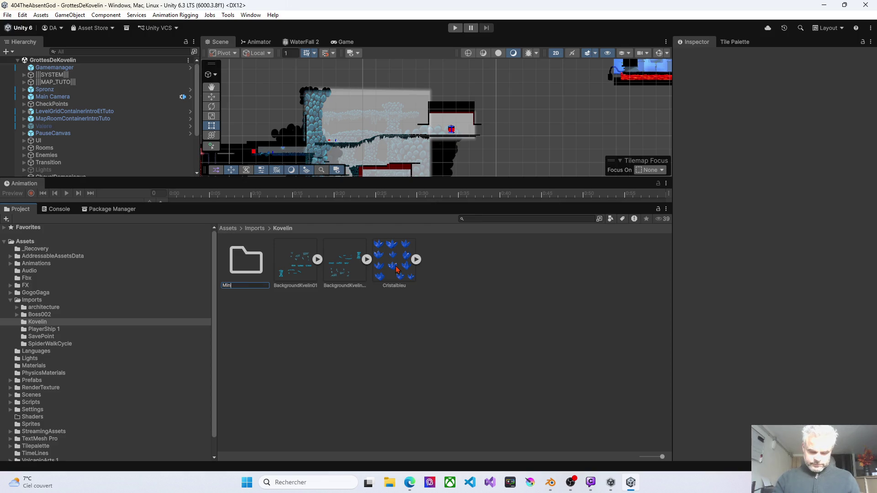
{"action": "type", "text": "ibossKo"}
{"action": "type", "text": "velin01"}
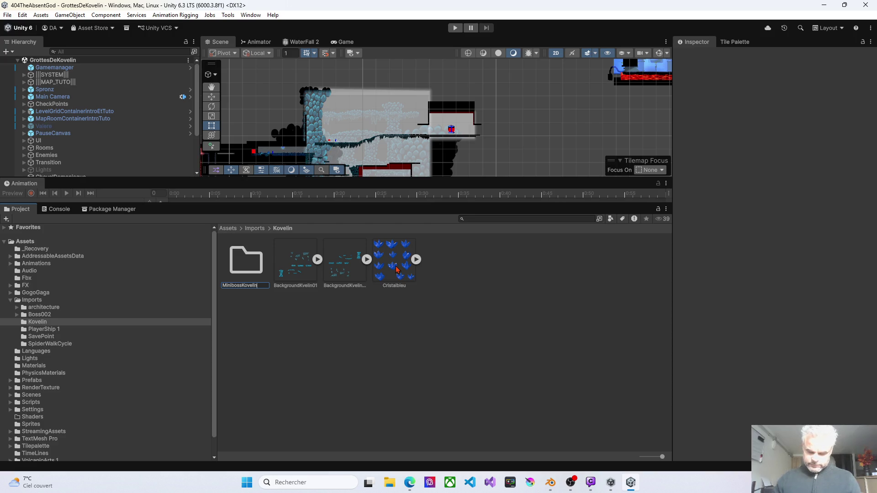
{"action": "key", "text": "Return"}
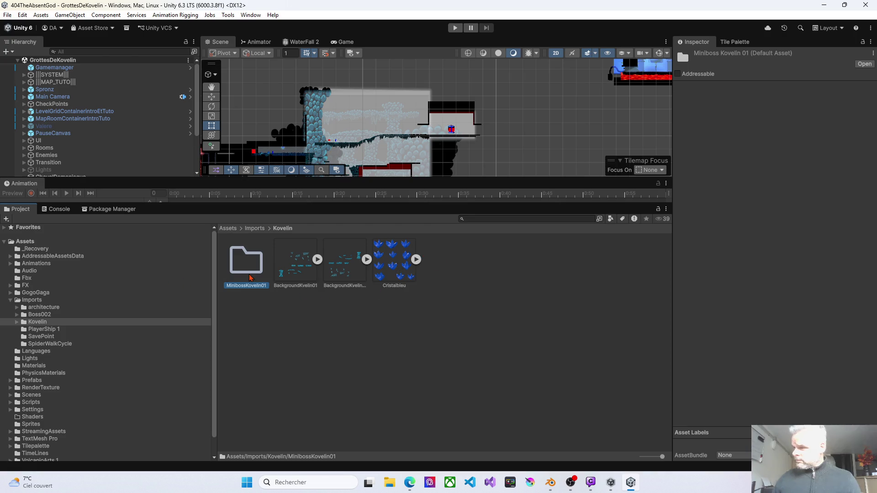
- Check and delete the empty MinibossKovelin01 folder, then make the Scene view taller
{"action": "double_click", "coordinate": [251, 277]}
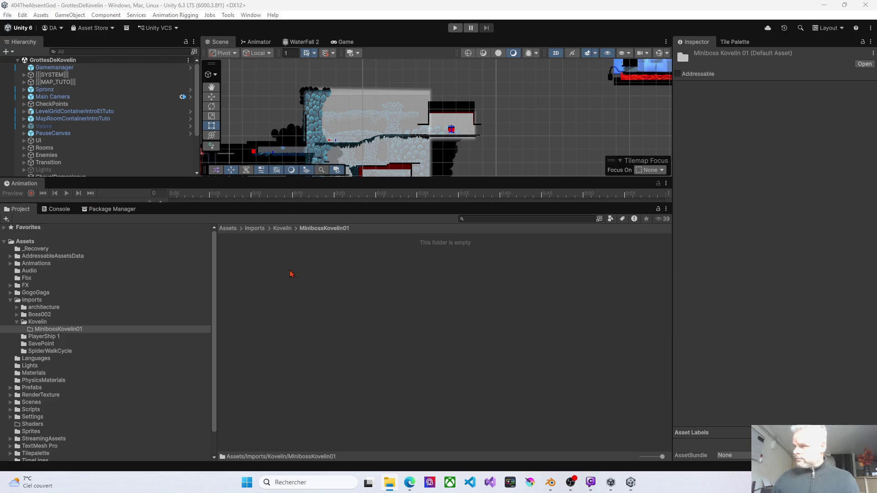
{"action": "left_click", "coordinate": [281, 228]}
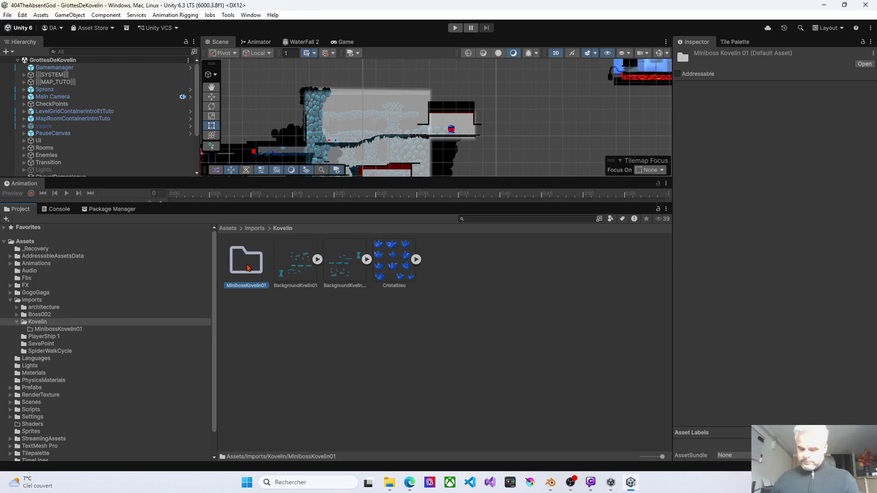
{"action": "key", "text": "Delete"}
{"action": "left_click", "coordinate": [444, 257]}
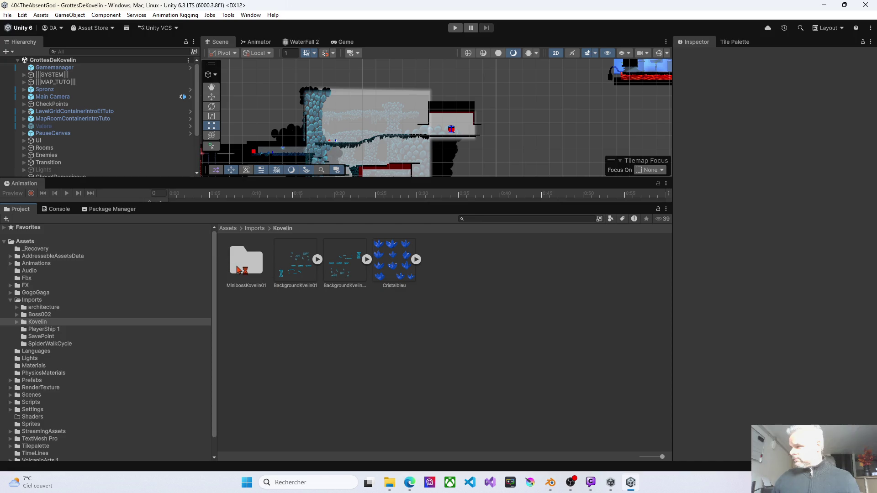
{"action": "left_click_drag", "start_coordinate": [257, 180], "coordinate": [258, 268]}
- Pan the level, then open MinibossKovelin01's Idle folder and select all its frames
{"action": "mouse_move", "coordinate": [279, 212]}
{"action": "left_mouse_down"}
{"action": "mouse_move", "coordinate": [371, 166]}
{"action": "mouse_move", "coordinate": [404, 163]}
{"action": "left_mouse_up"}
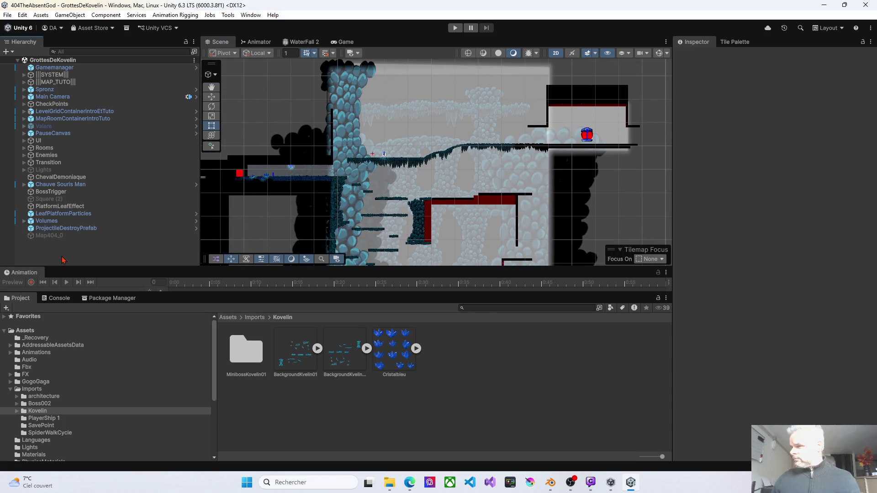
{"action": "right_click", "coordinate": [62, 257]}
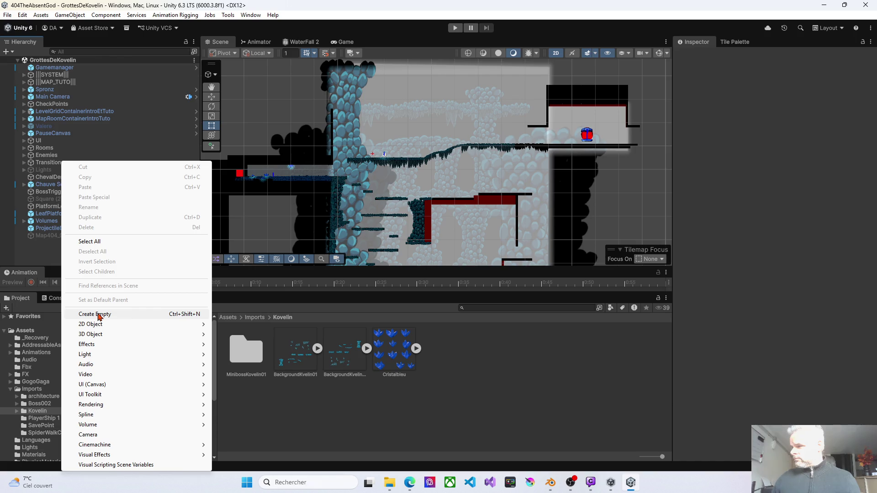
{"action": "double_click", "coordinate": [246, 352]}
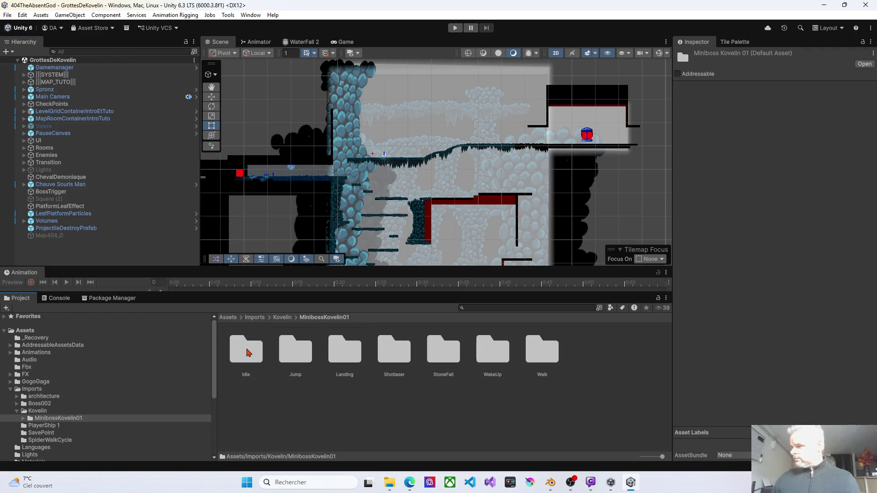
{"action": "double_click", "coordinate": [247, 352]}
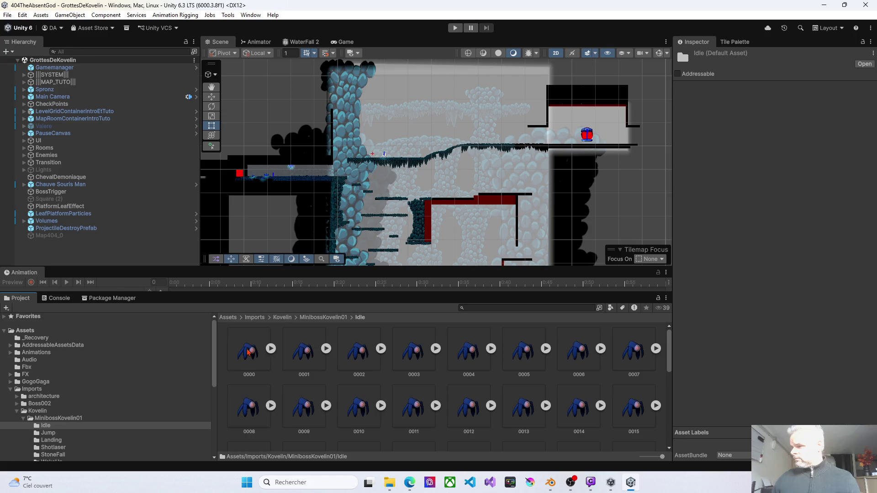
{"action": "key", "text": "ctrl+a"}
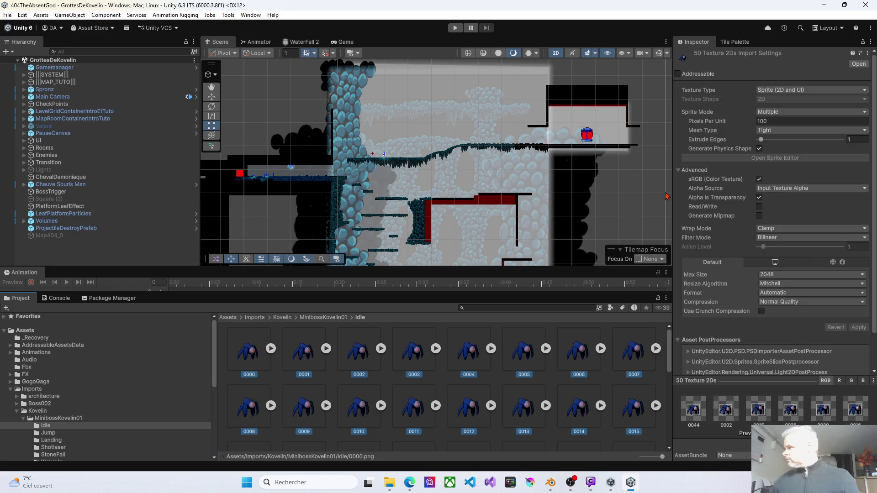
- Set the Idle and Jump sprite frames to 64 Pixels Per Unit and apply
{"action": "left_click", "coordinate": [795, 122]}
{"action": "type", "text": "64"}
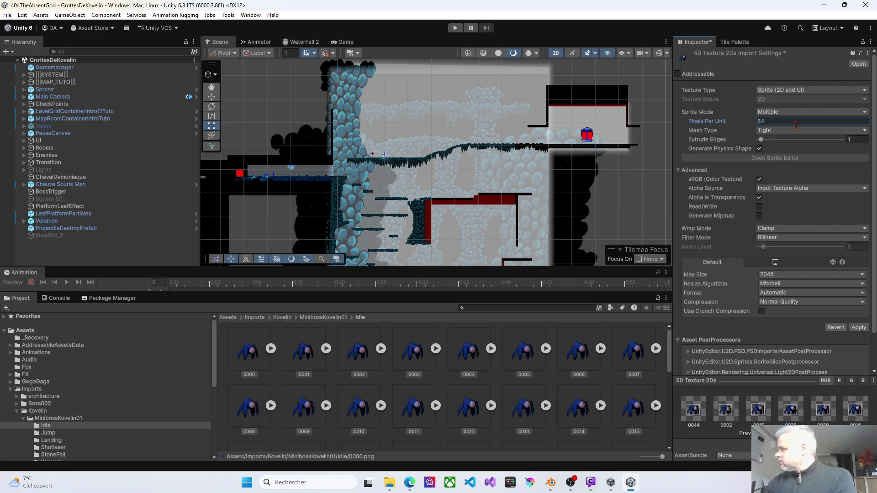
{"action": "left_click", "coordinate": [858, 328]}
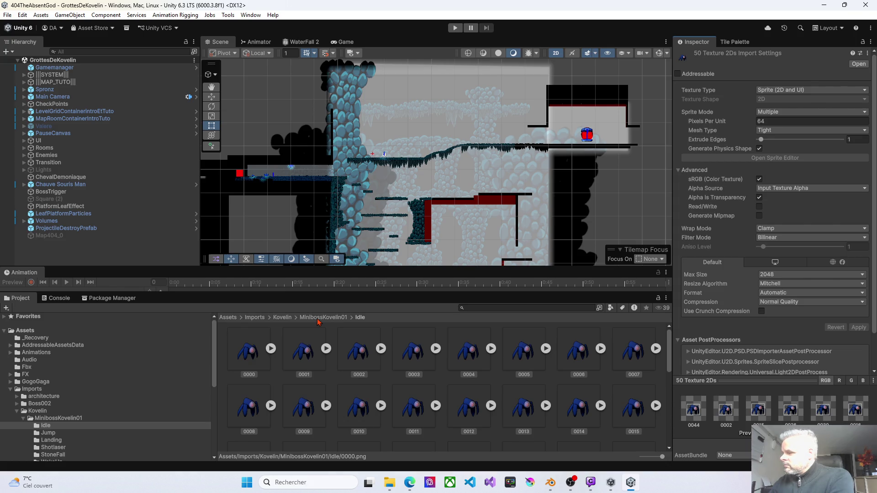
{"action": "scroll", "coordinate": [355, 374], "scroll_direction": "down", "scroll_amount": 5}
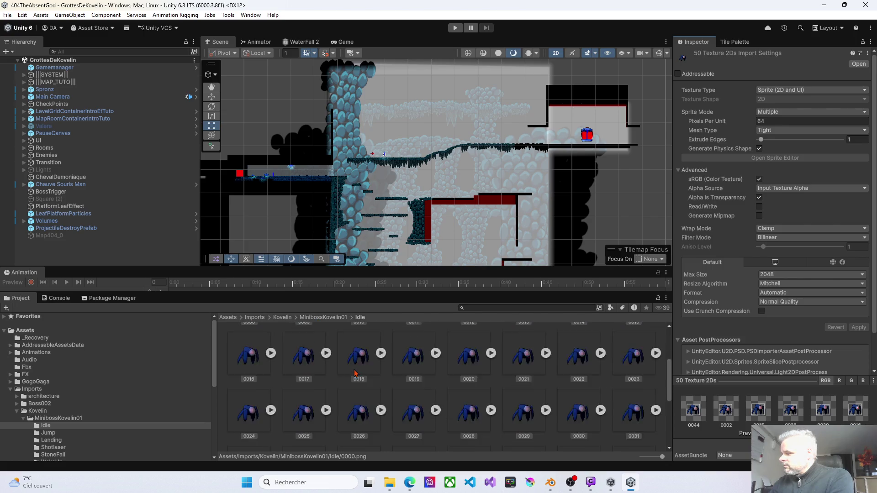
{"action": "scroll", "coordinate": [355, 373], "scroll_direction": "up", "scroll_amount": 7}
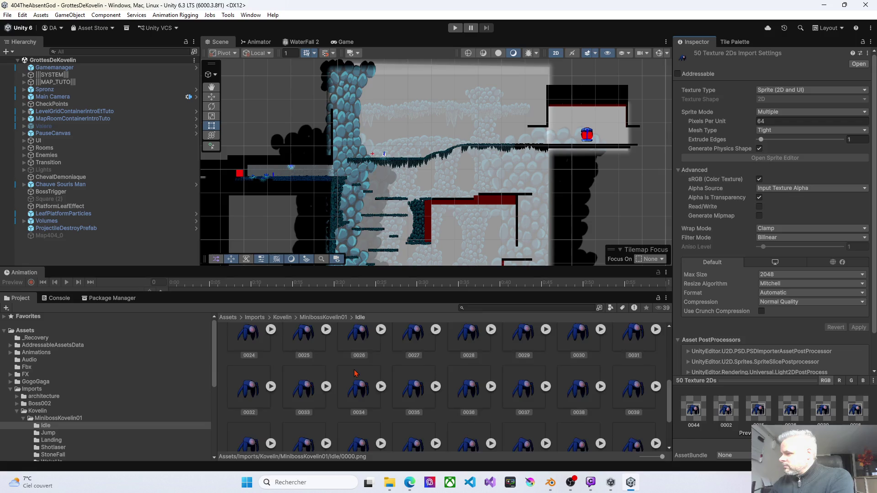
{"action": "left_click", "coordinate": [329, 319]}
{"action": "double_click", "coordinate": [301, 364]}
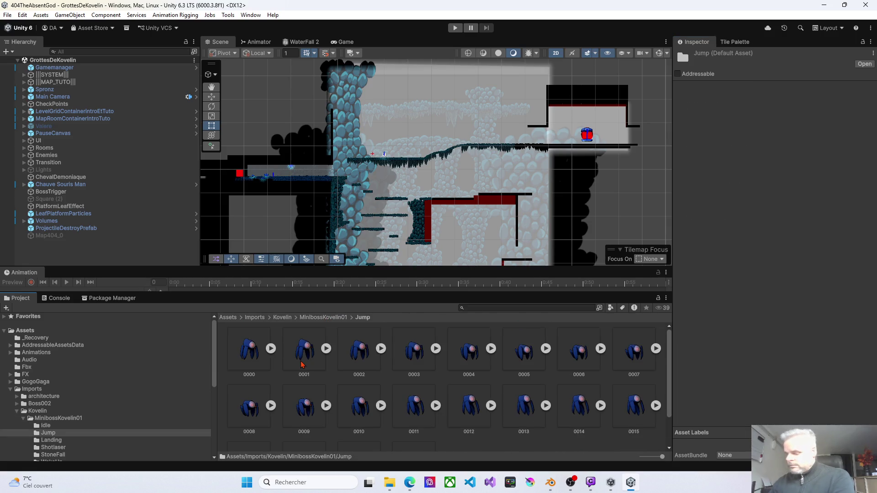
{"action": "left_click", "coordinate": [776, 123]}
{"action": "type", "text": "64"}
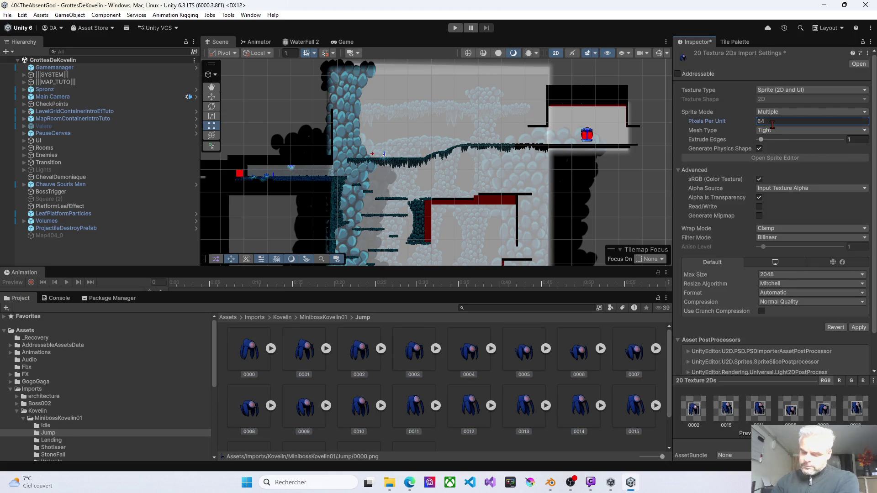
{"action": "left_click", "coordinate": [858, 327]}
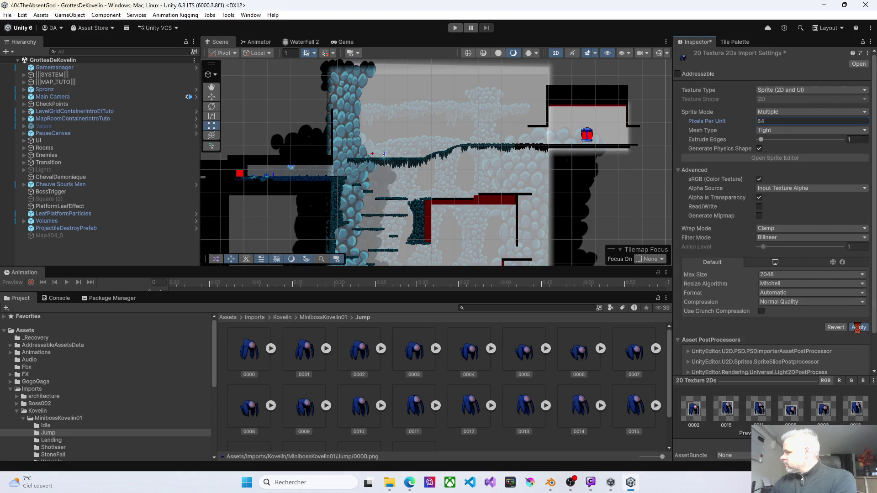
- Set the Landing frames to 64 Pixels Per Unit and verify frame 0004
{"action": "left_click", "coordinate": [312, 318]}
{"action": "double_click", "coordinate": [346, 360]}
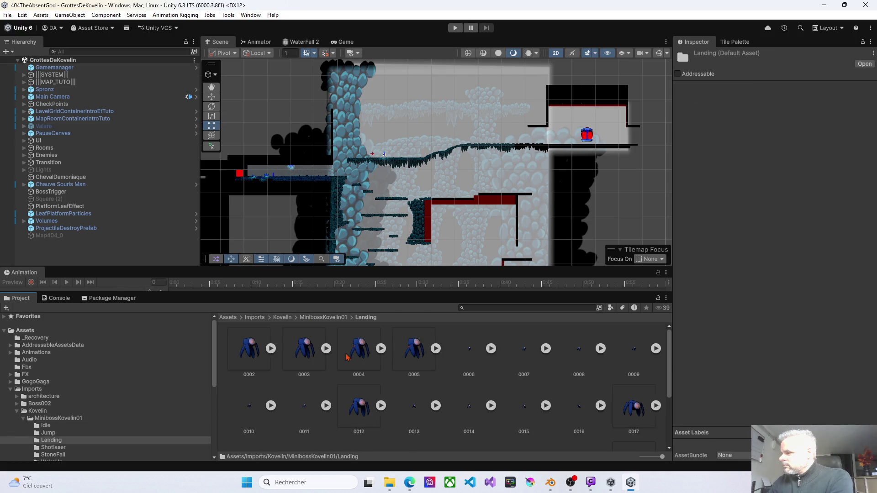
{"action": "key", "text": "ctrl+a"}
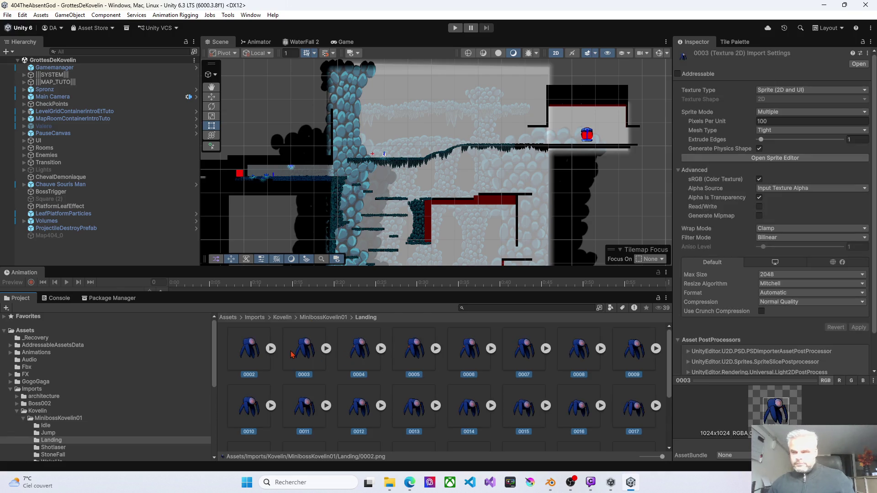
{"action": "left_click", "coordinate": [782, 120]}
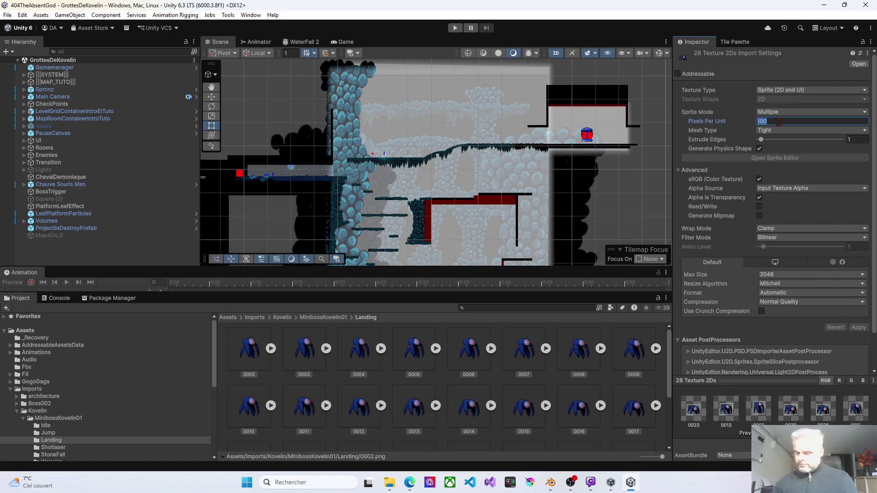
{"action": "type", "text": "64"}
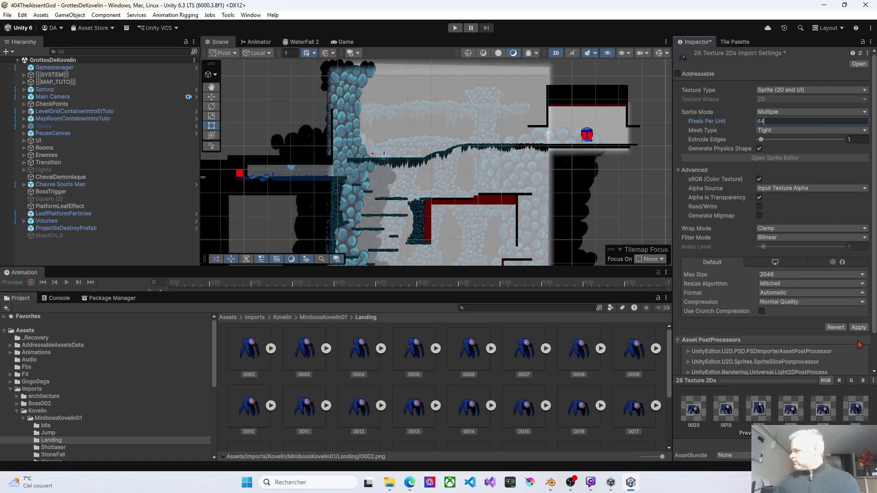
{"action": "left_click", "coordinate": [859, 328]}
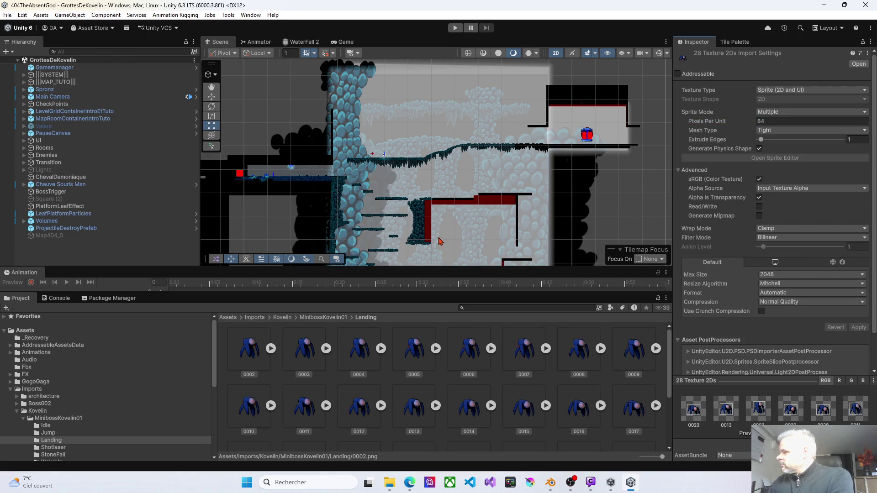
{"action": "left_click", "coordinate": [320, 318]}
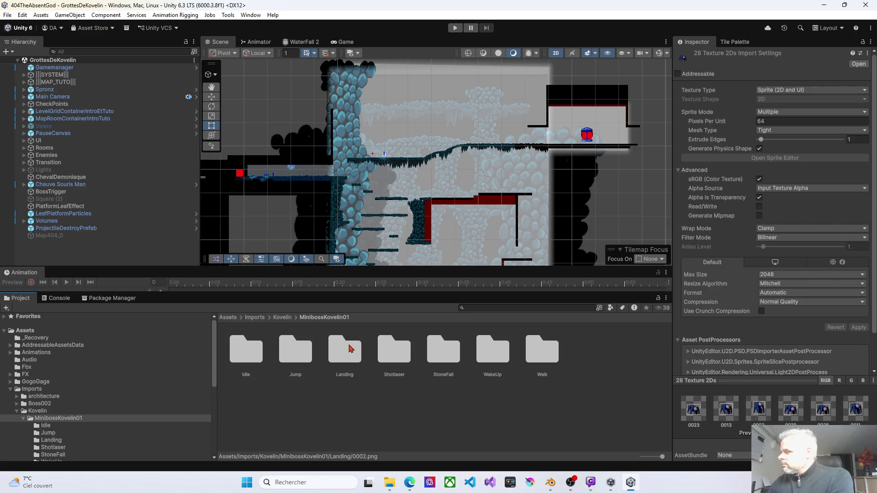
{"action": "double_click", "coordinate": [350, 349]}
{"action": "left_click", "coordinate": [356, 353]}
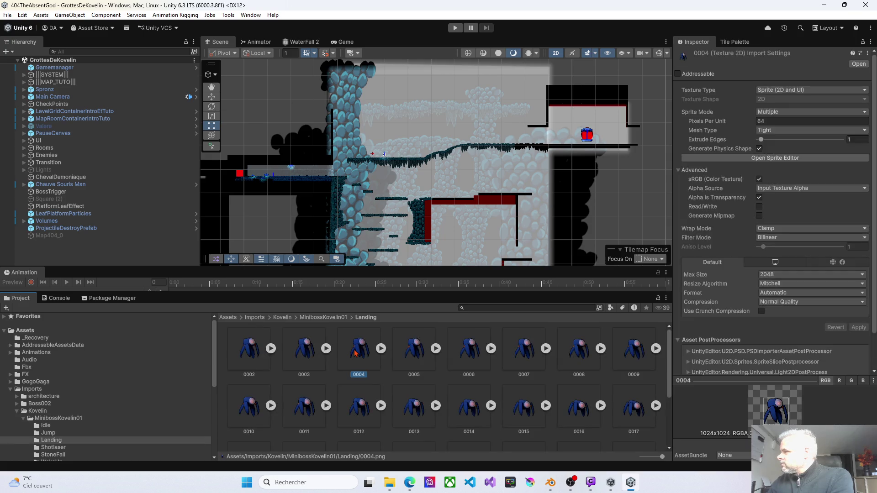
{"action": "left_click", "coordinate": [322, 317]}
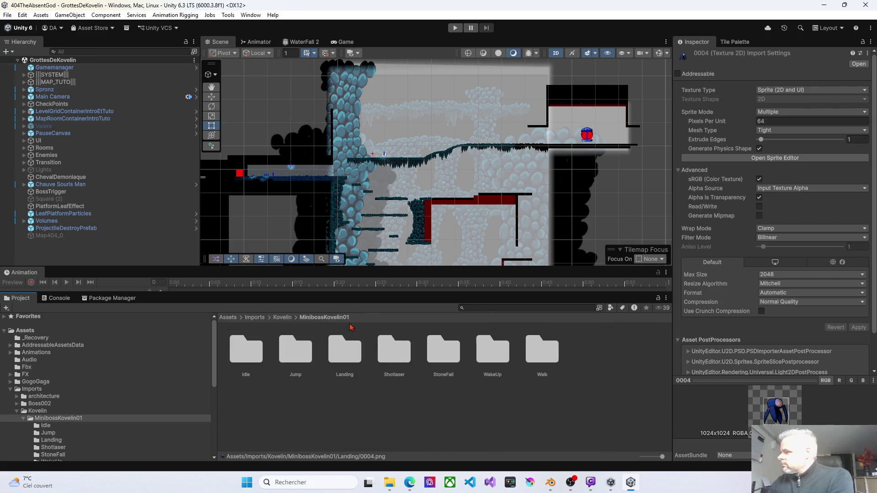
- Set all 18 Shotlaser frames to 64 Pixels Per Unit and apply
{"action": "double_click", "coordinate": [389, 354]}
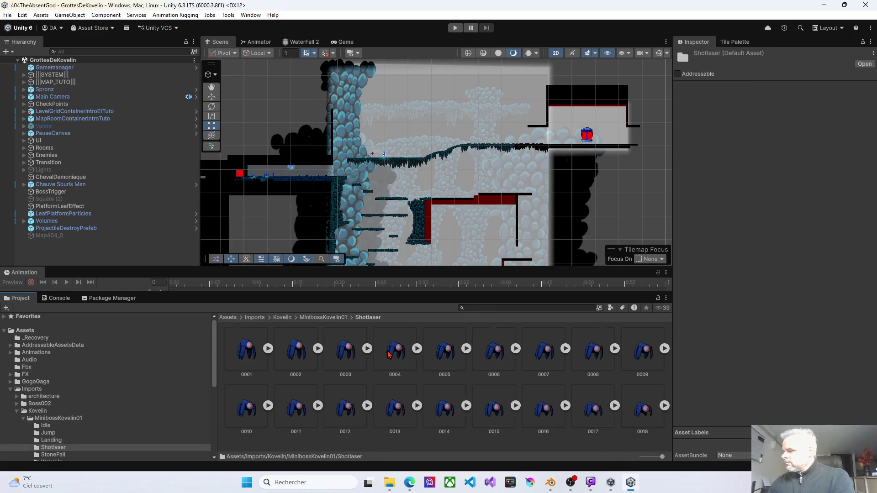
{"action": "key", "text": "ctrl+a"}
{"action": "left_click", "coordinate": [782, 122]}
{"action": "type", "text": "64"}
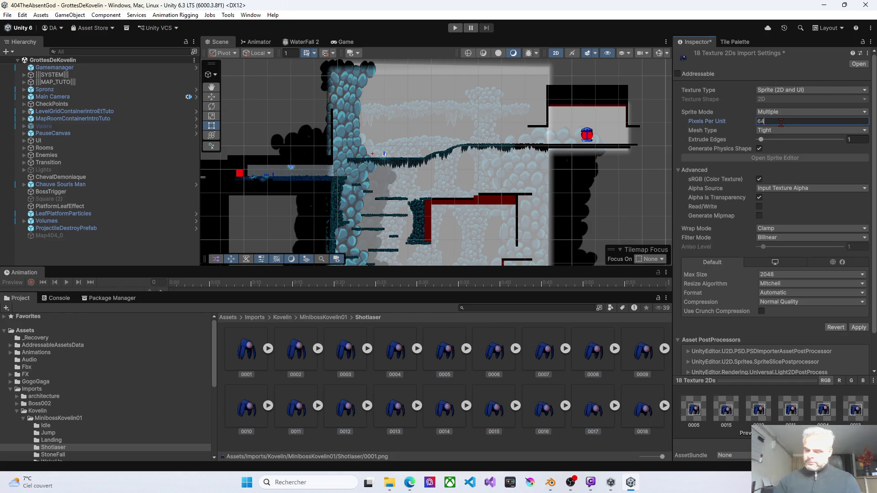
{"action": "left_click", "coordinate": [858, 327]}
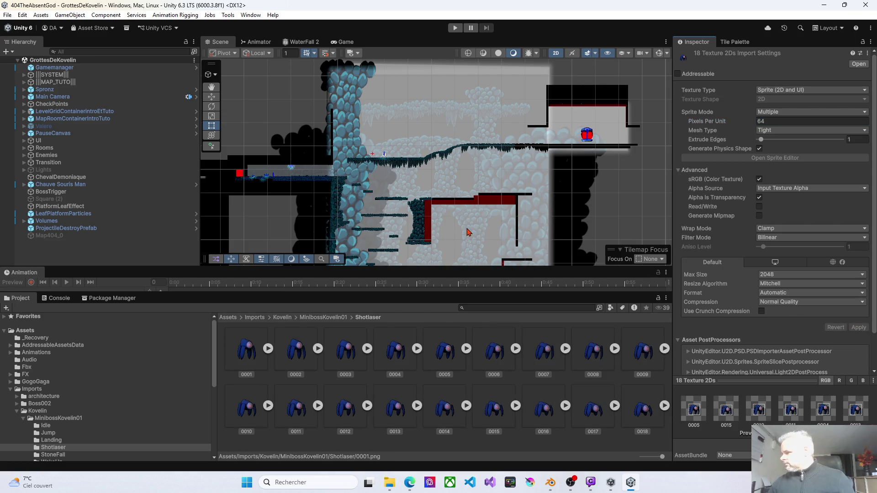
- Set the StoneFall frames to 64 Pixels Per Unit and verify frame 0004
{"action": "left_click", "coordinate": [333, 318]}
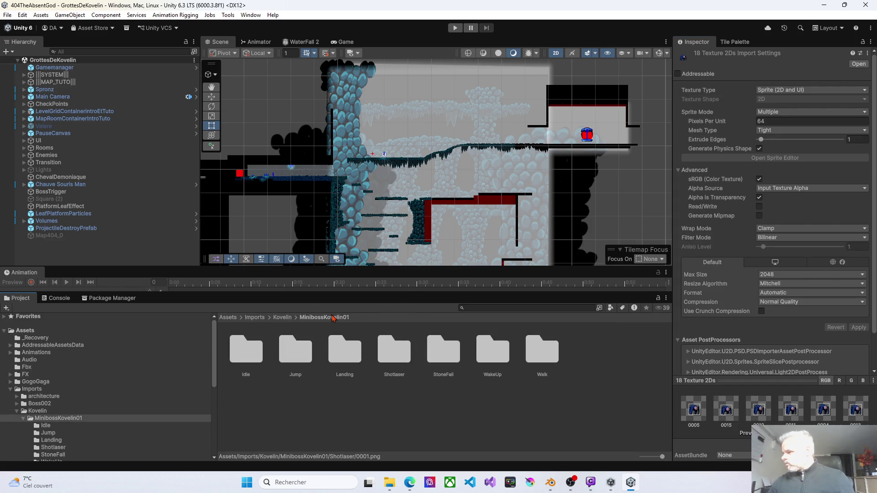
{"action": "double_click", "coordinate": [441, 352]}
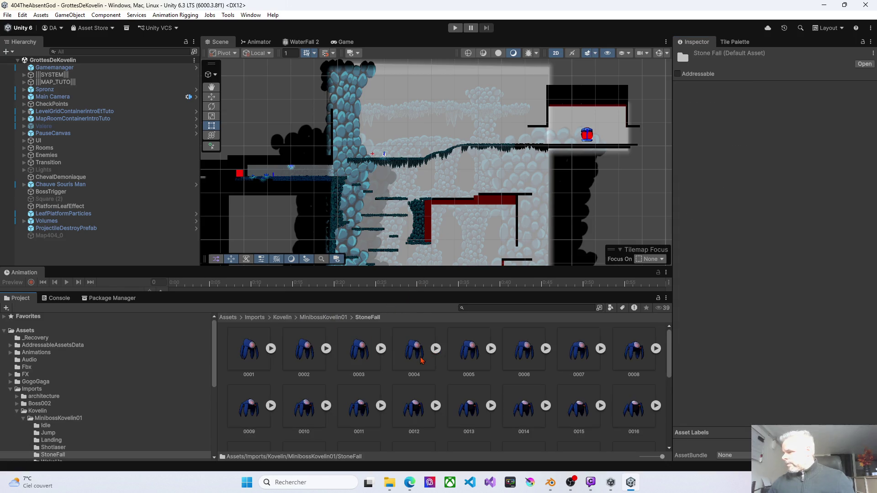
{"action": "key", "text": "ctrl+a"}
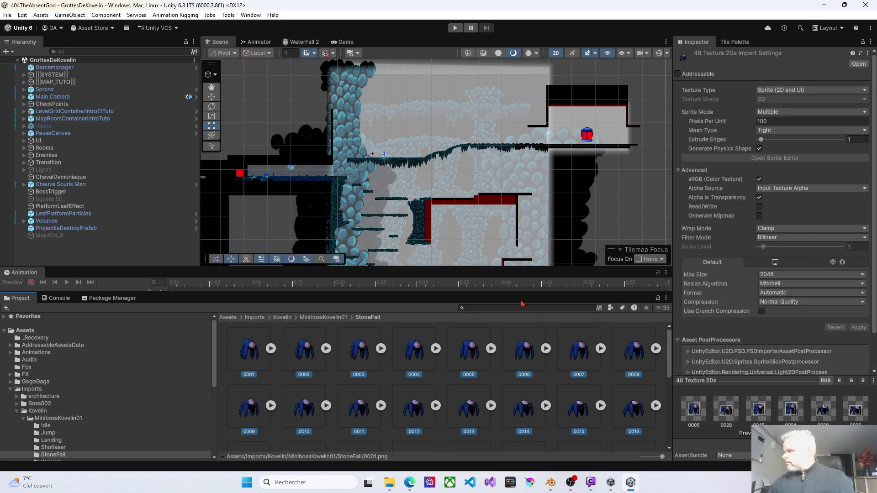
{"action": "left_click", "coordinate": [775, 120]}
{"action": "type", "text": "6"}
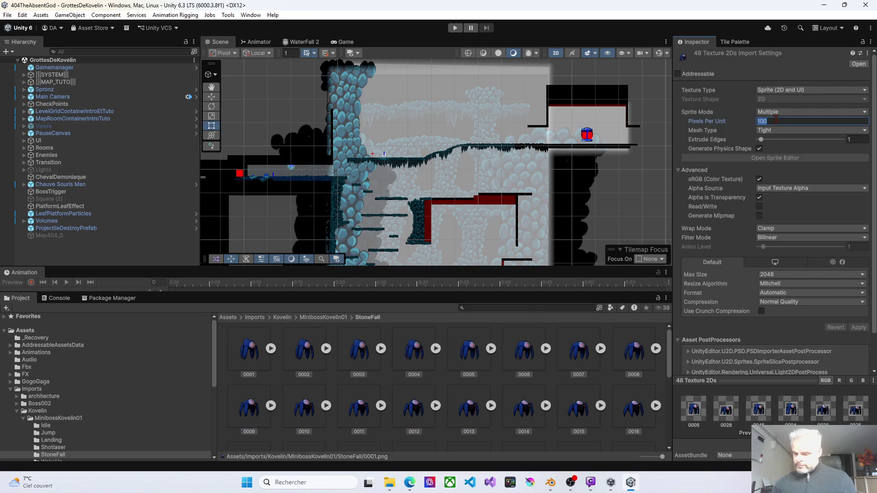
{"action": "type", "text": "4"}
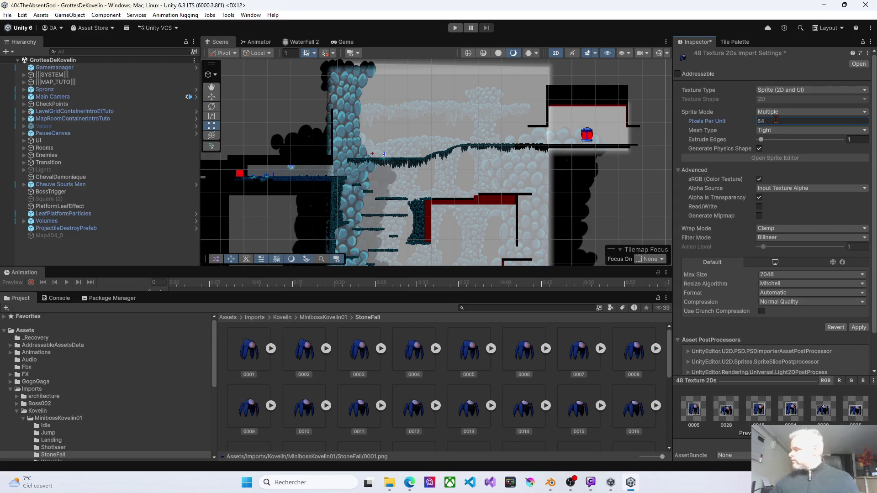
{"action": "left_click", "coordinate": [859, 328]}
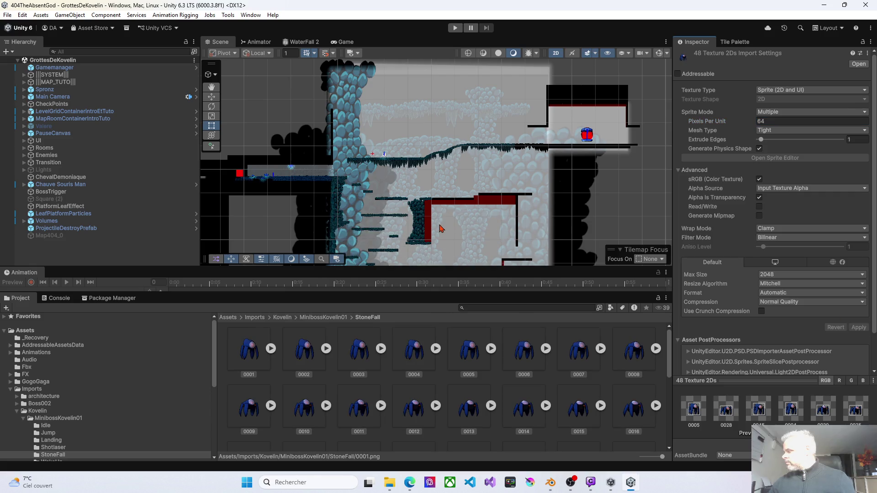
{"action": "left_click", "coordinate": [282, 318]}
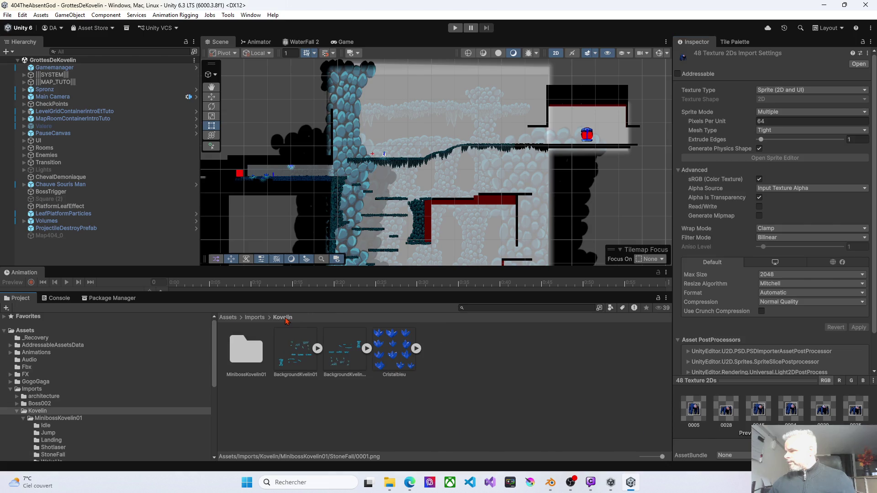
{"action": "double_click", "coordinate": [245, 352]}
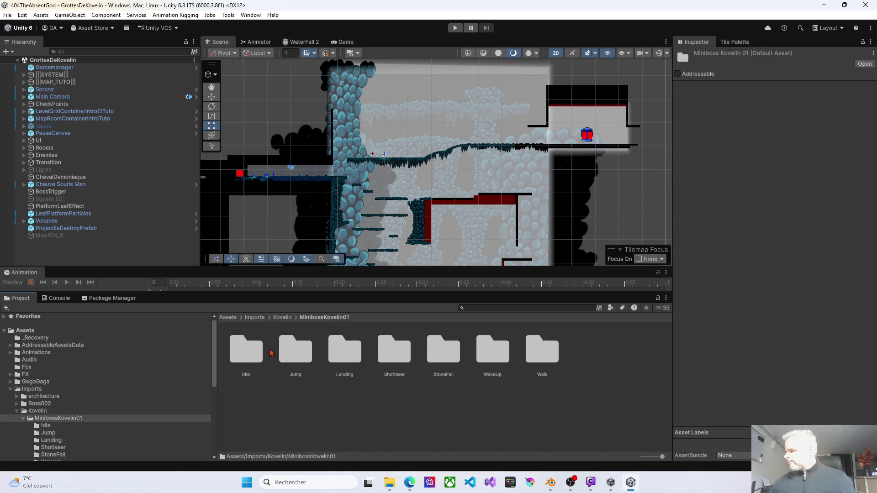
{"action": "double_click", "coordinate": [442, 363]}
{"action": "left_click", "coordinate": [418, 363]}
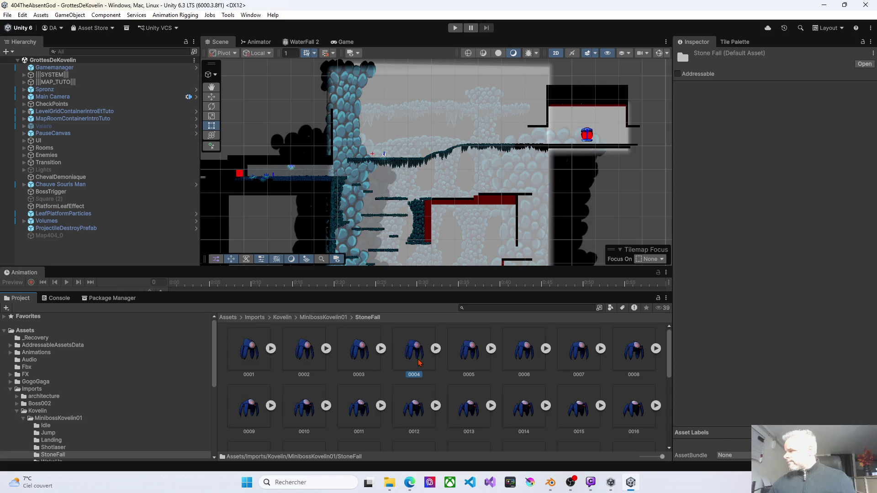
- Set the 24 WakeUp and 36 Walk frames to 64 Pixels Per Unit and apply
{"action": "left_click", "coordinate": [325, 317]}
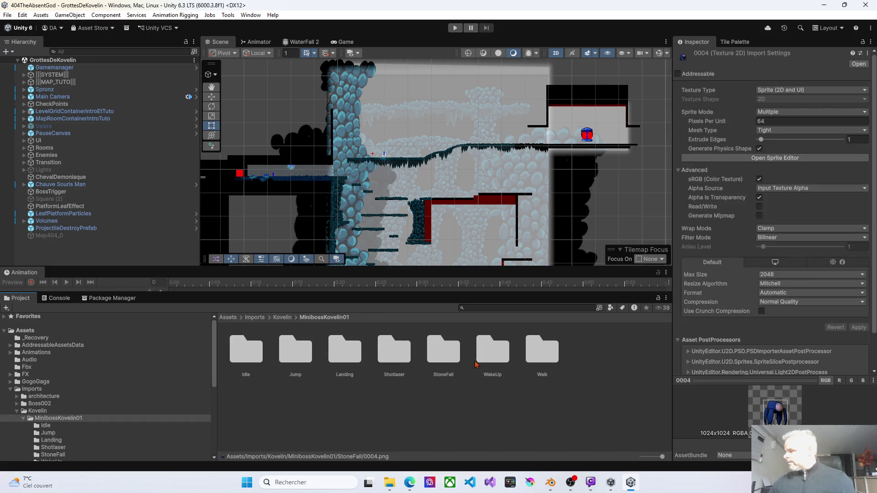
{"action": "double_click", "coordinate": [484, 360]}
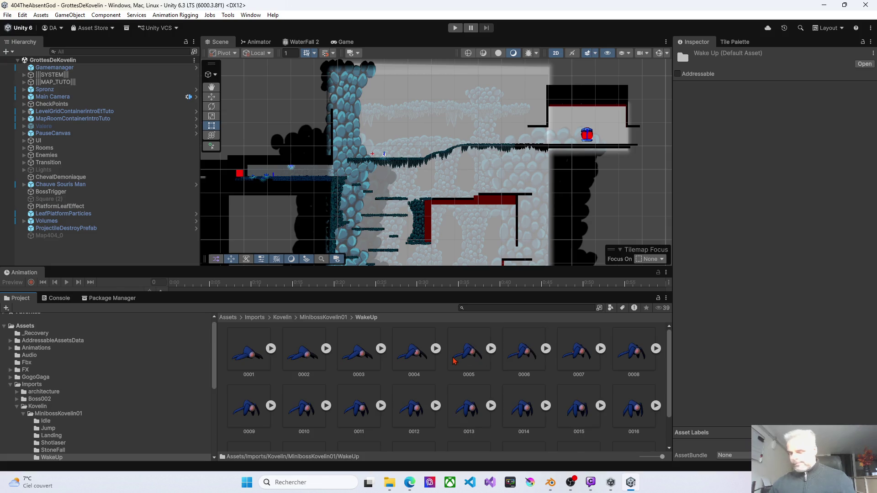
{"action": "key", "text": "ctrl+a"}
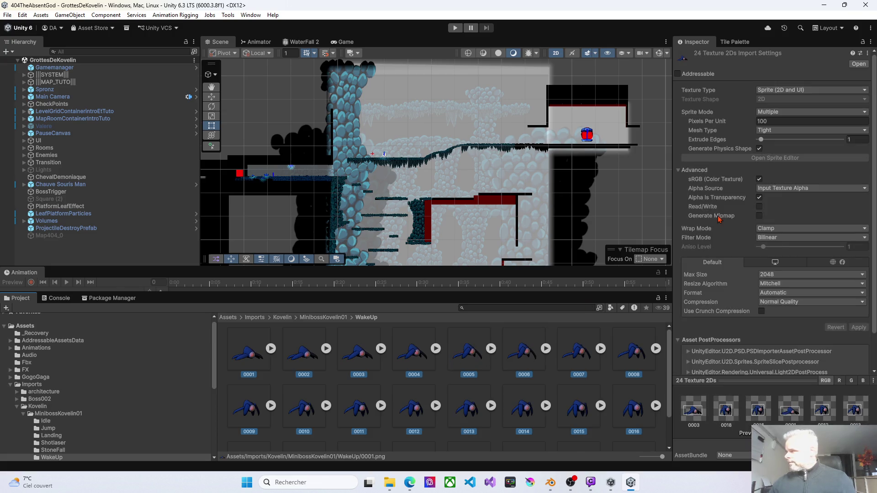
{"action": "left_click", "coordinate": [760, 121]}
{"action": "type", "text": "64"}
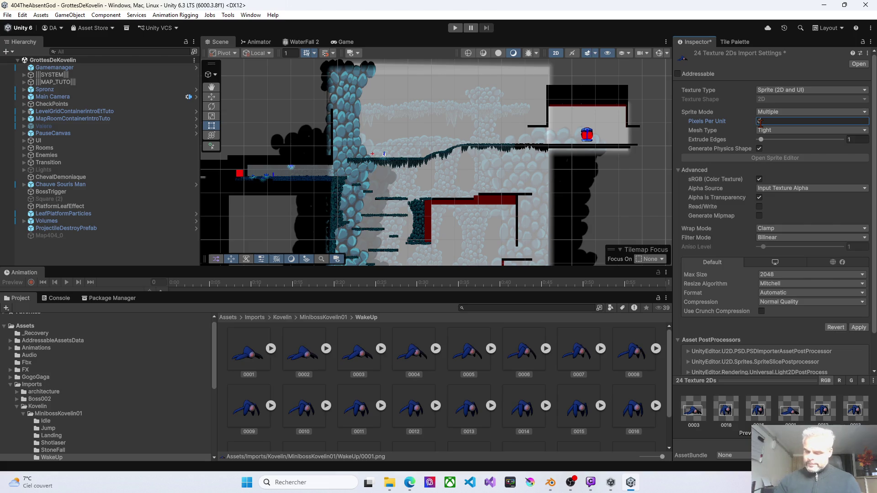
{"action": "left_click", "coordinate": [857, 327]}
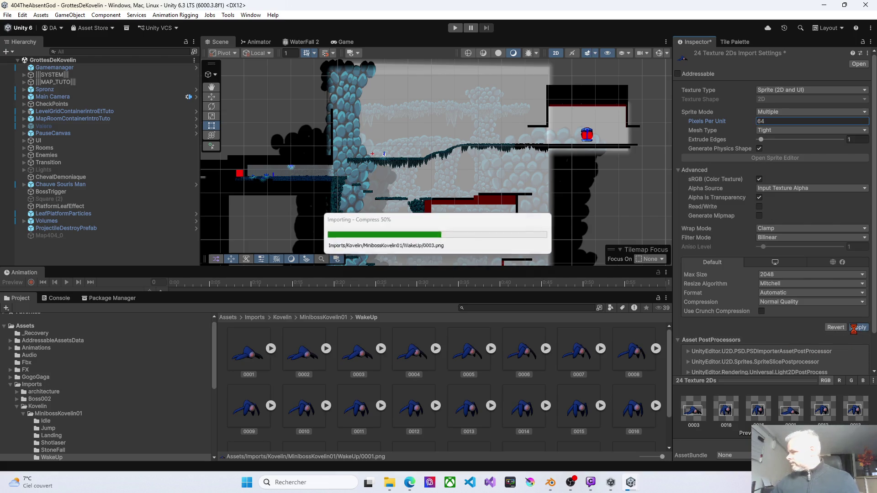
{"action": "left_click", "coordinate": [317, 318]}
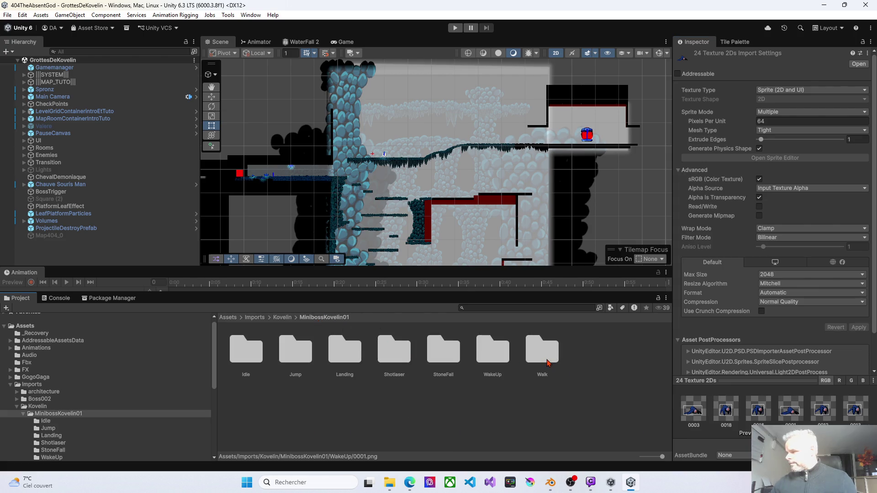
{"action": "double_click", "coordinate": [547, 363]}
{"action": "key", "text": "ctrl+a"}
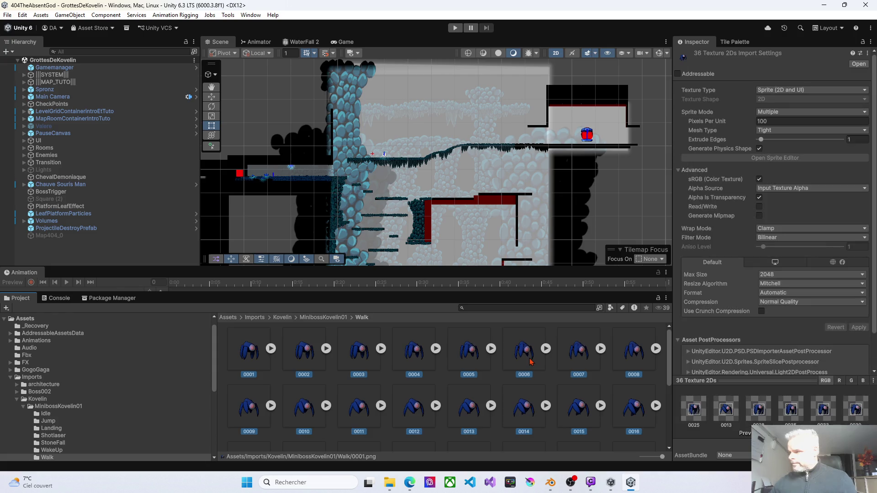
{"action": "left_click", "coordinate": [775, 121]}
{"action": "type", "text": "64"}
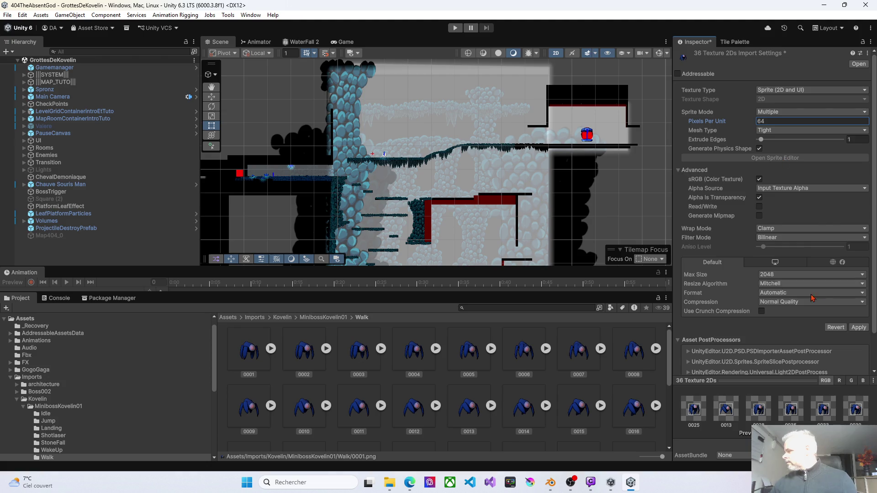
{"action": "left_click", "coordinate": [859, 328]}
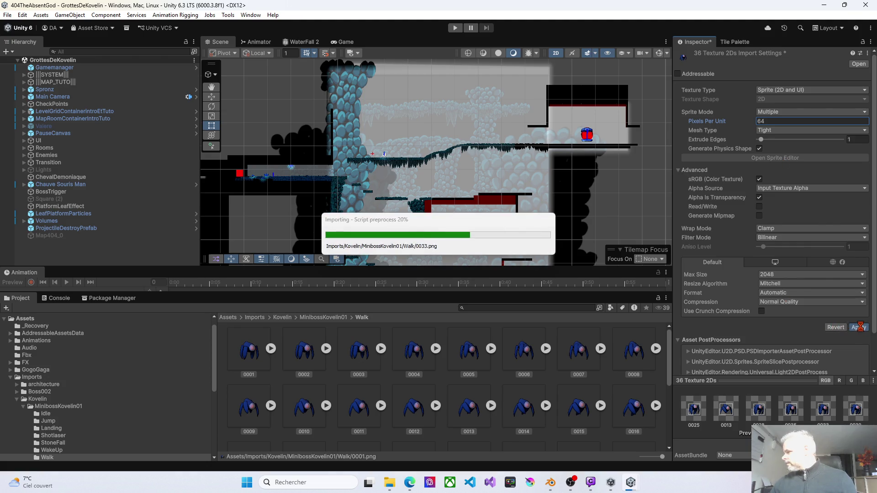
{"action": "scroll", "coordinate": [448, 200], "scroll_direction": "up", "scroll_amount": 5}
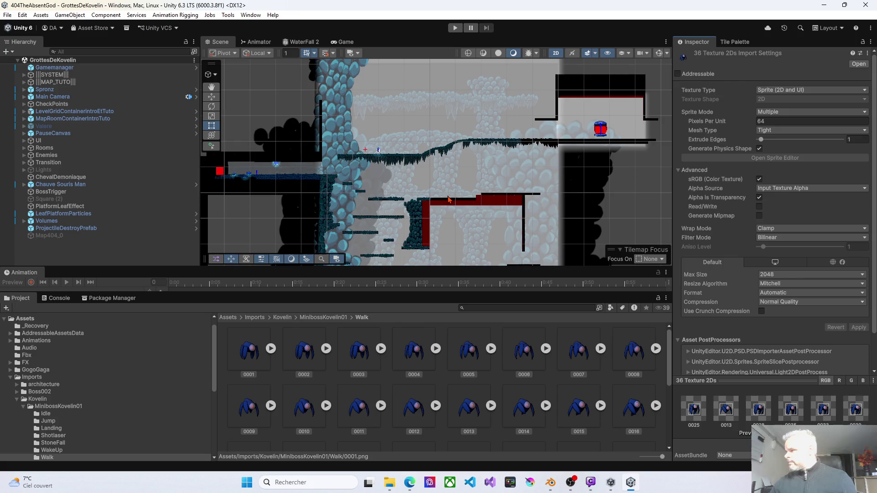
- Create an empty GameObject in the Hierarchy and name it MiniBossKovelin01
{"action": "scroll", "coordinate": [448, 200], "scroll_direction": "up", "scroll_amount": 2}
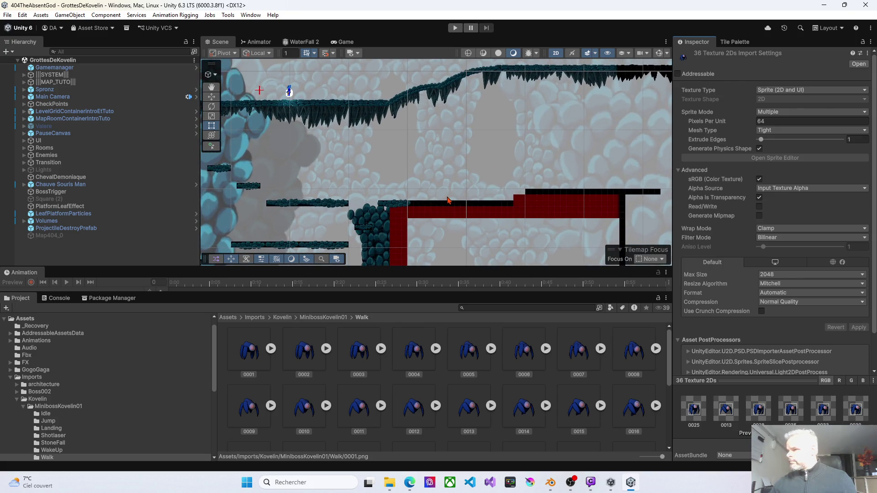
{"action": "scroll", "coordinate": [448, 200], "scroll_direction": "up", "scroll_amount": 2}
{"action": "scroll", "coordinate": [447, 199], "scroll_direction": "up", "scroll_amount": 3}
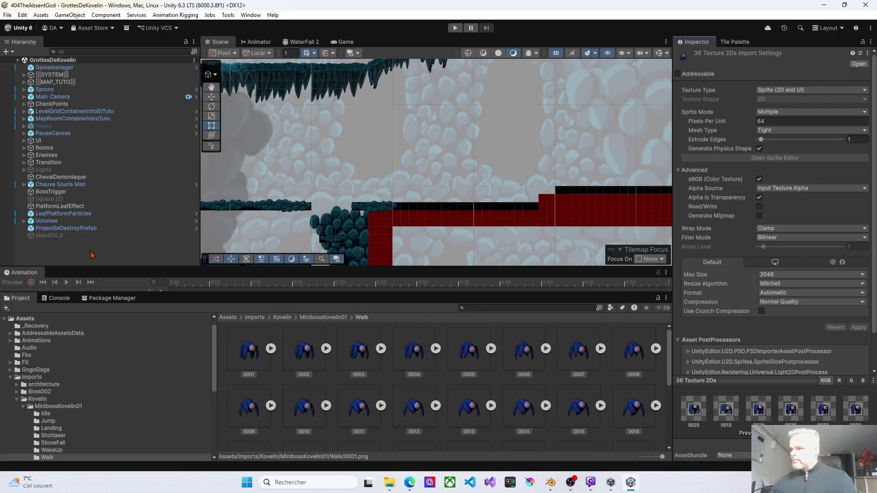
{"action": "right_click", "coordinate": [76, 252]}
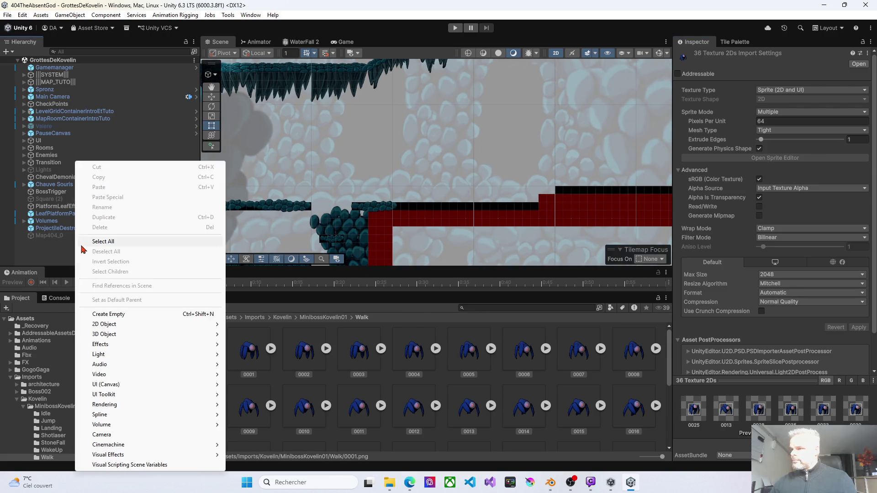
{"action": "left_click", "coordinate": [113, 313]}
{"action": "type", "text": "MiniBossKovelin0"}
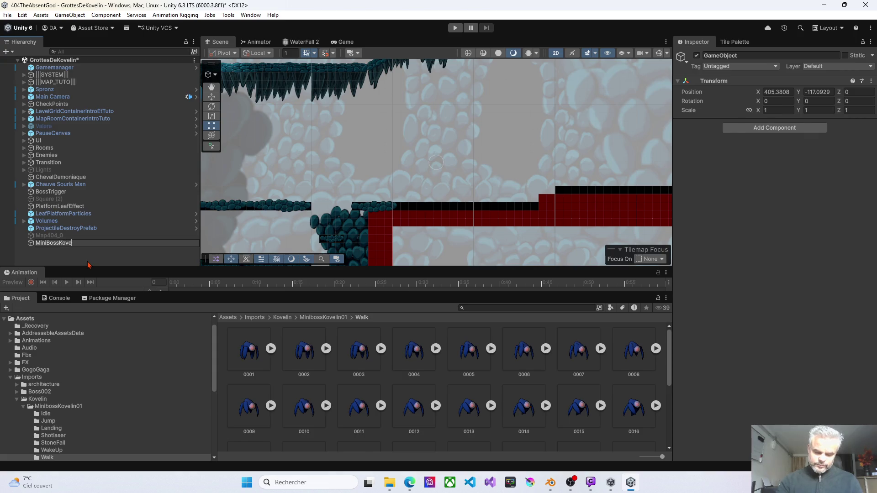
{"action": "type", "text": "1"}
{"action": "key", "text": "Return"}
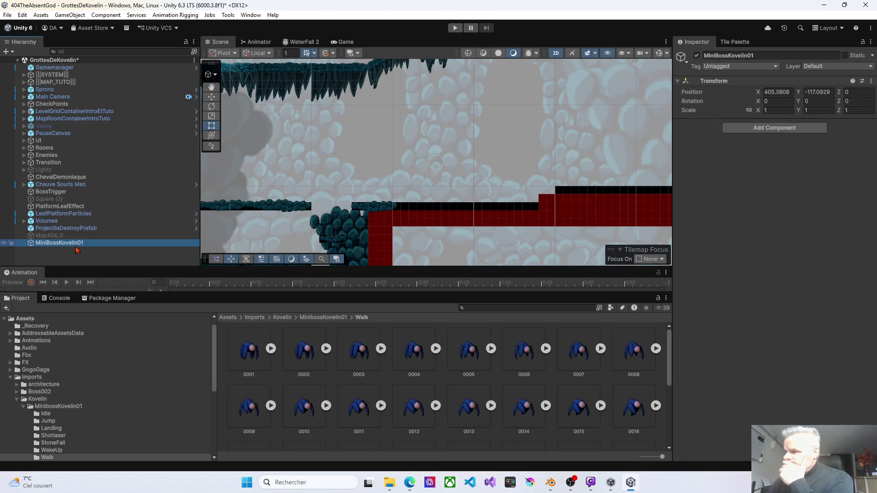
- Select Idle frames 0000 through 0049 in the MinibossKovelin01 Idle folder
{"action": "left_click", "coordinate": [261, 356]}
{"action": "scroll", "coordinate": [297, 349], "scroll_direction": "down", "scroll_amount": 5}
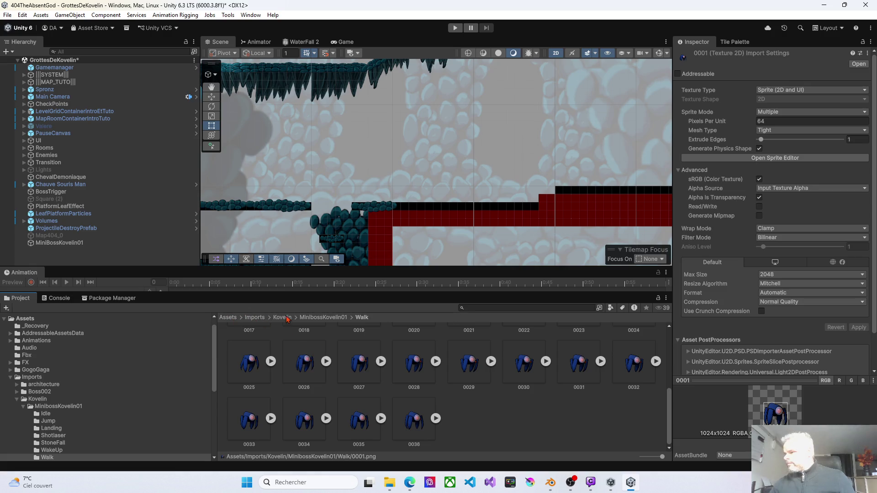
{"action": "left_click", "coordinate": [308, 318]}
{"action": "double_click", "coordinate": [244, 360]}
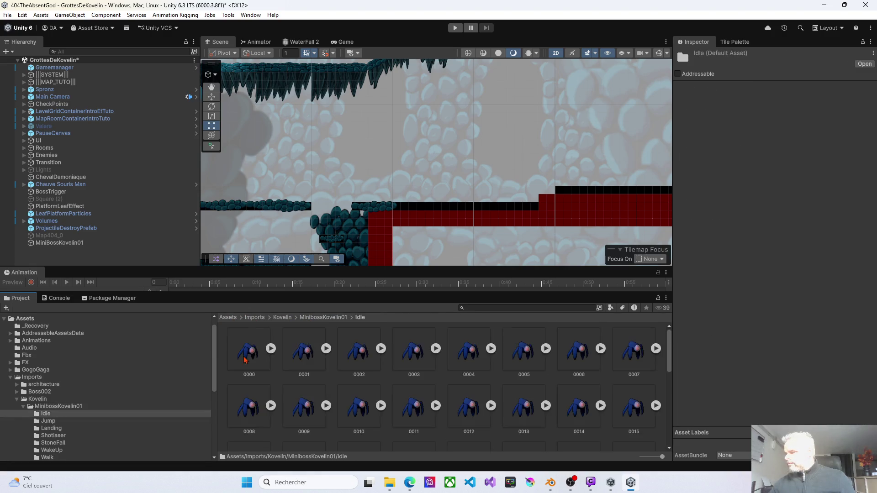
{"action": "left_click", "coordinate": [252, 361]}
{"action": "scroll", "coordinate": [304, 374], "scroll_direction": "down", "scroll_amount": 5}
{"action": "left_click", "coordinate": [303, 425], "text": "shift"}
{"action": "scroll", "coordinate": [276, 364], "scroll_direction": "up", "scroll_amount": 5}
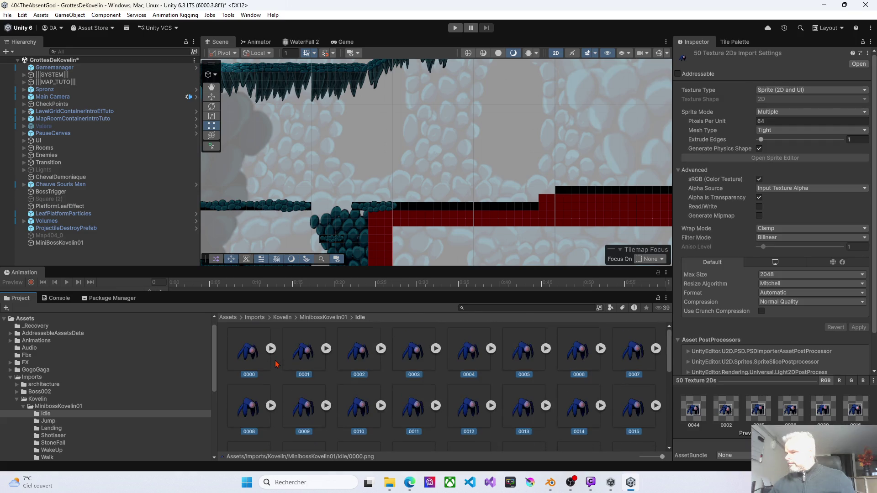
- Drag the Idle frames into the Hierarchy and save the animation as MinibossKovelin01Idle
{"action": "left_click_drag", "start_coordinate": [259, 355], "coordinate": [66, 245]}
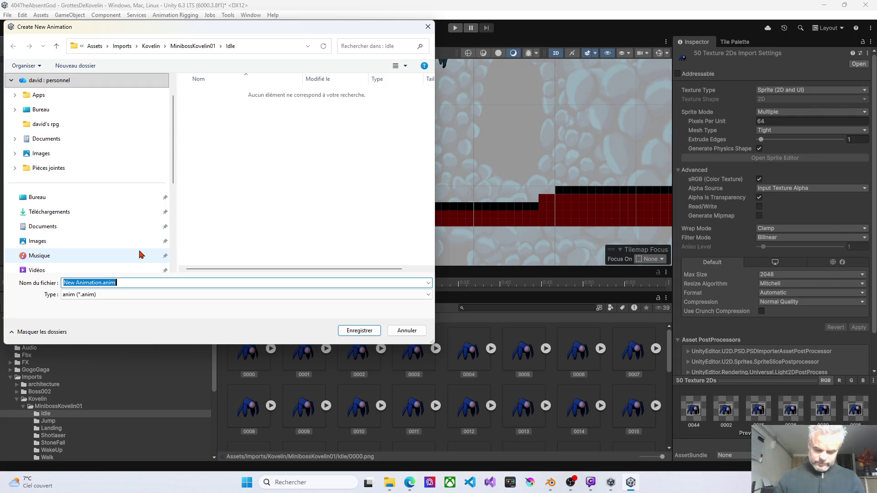
{"action": "type", "text": "Minibo"}
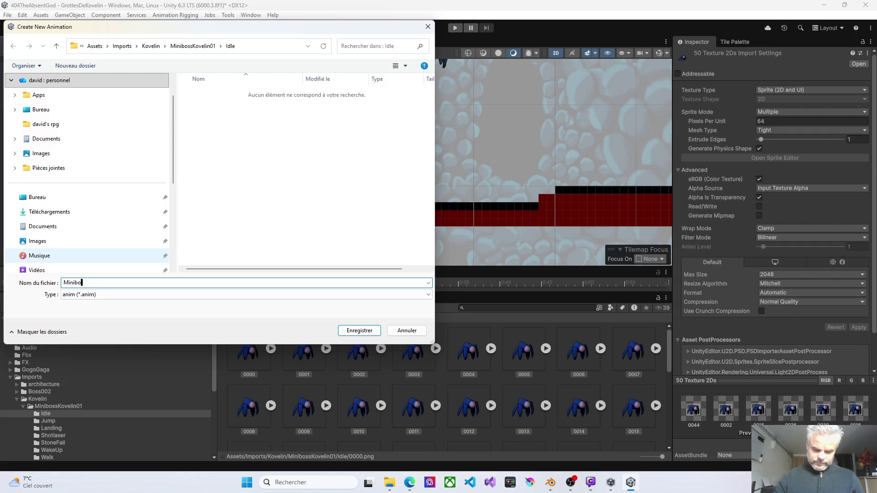
{"action": "type", "text": "ssKove"}
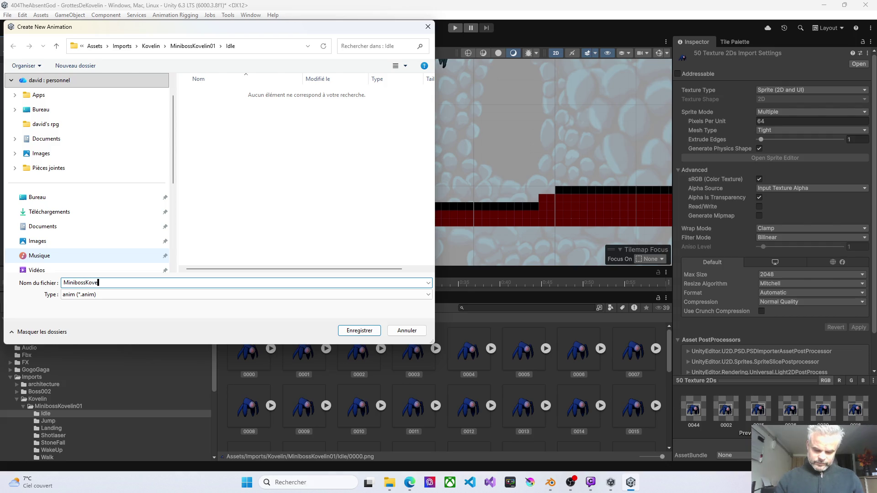
{"action": "type", "text": "lin01"}
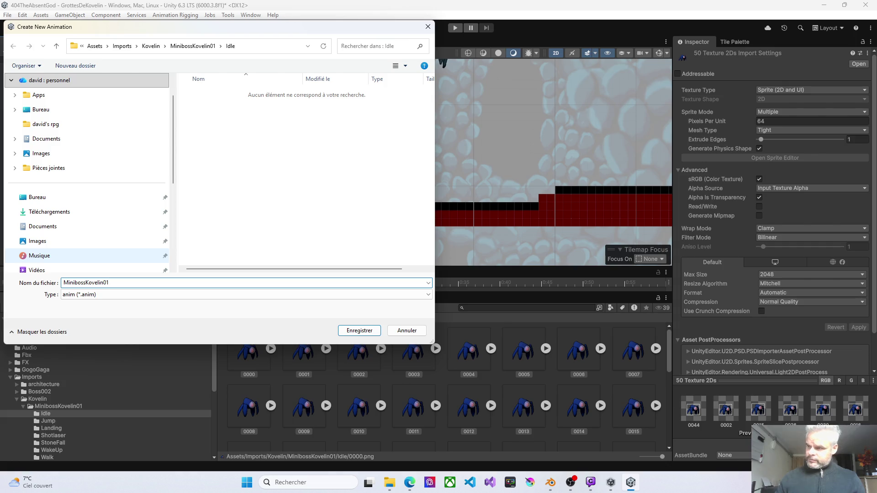
{"action": "type", "text": "Idle"}
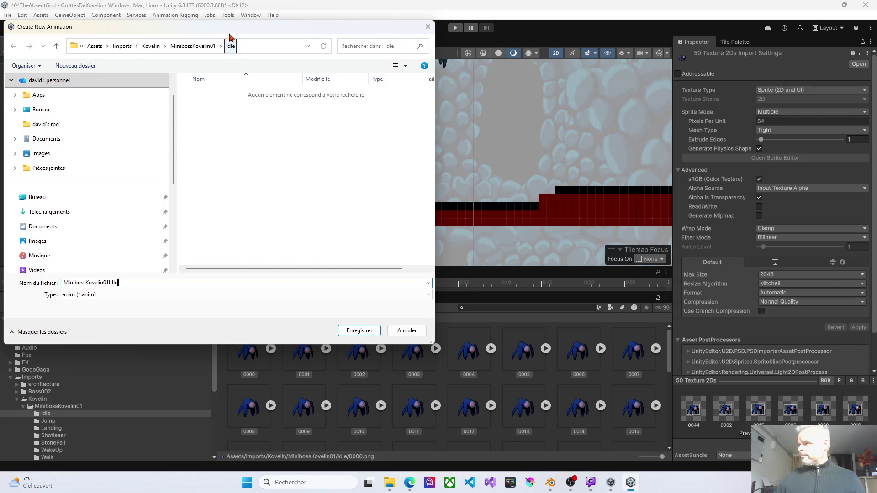
{"action": "mouse_move", "coordinate": [209, 30]}
{"action": "left_mouse_down"}
{"action": "mouse_move", "coordinate": [543, 39]}
{"action": "mouse_move", "coordinate": [579, 253]}
{"action": "mouse_move", "coordinate": [543, 364]}
{"action": "mouse_move", "coordinate": [588, 301]}
{"action": "mouse_move", "coordinate": [593, 87]}
{"action": "left_mouse_up"}
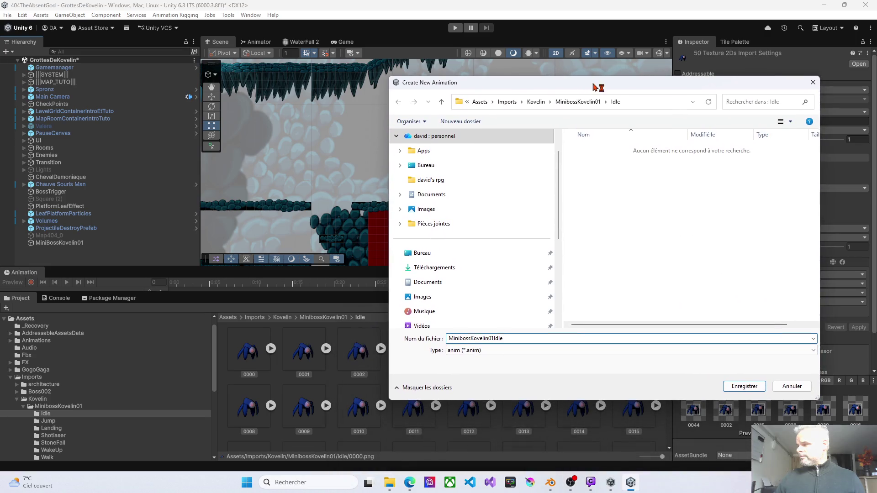
{"action": "left_click", "coordinate": [735, 388]}
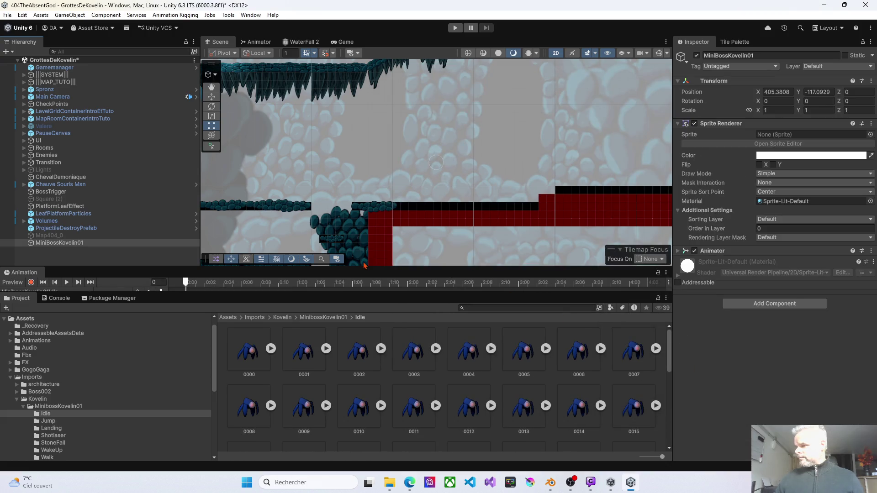
- Move MiniBossKovelin01 into the current view and frame it in the Scene
{"action": "scroll", "coordinate": [374, 402], "scroll_direction": "down", "scroll_amount": 10}
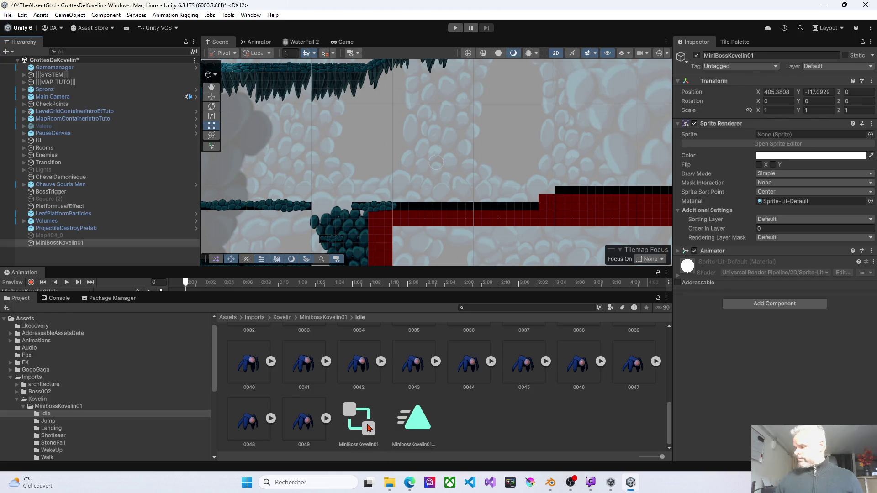
{"action": "left_click", "coordinate": [68, 246]}
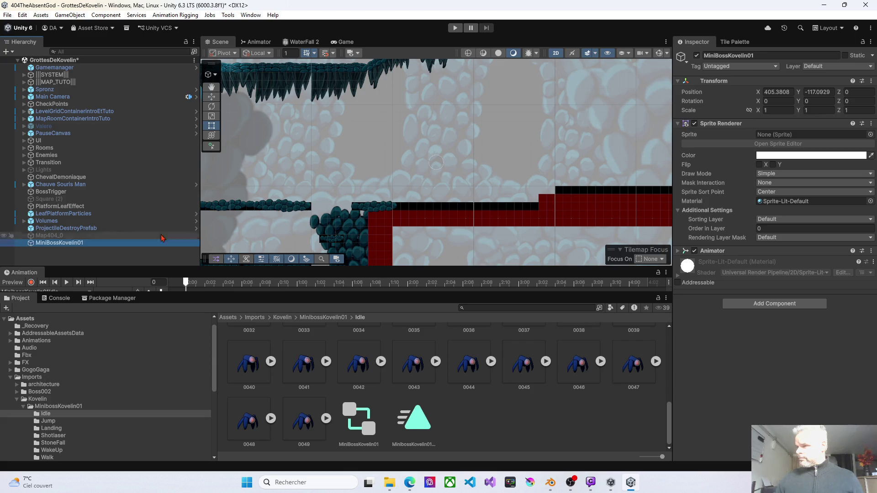
{"action": "right_click", "coordinate": [418, 185]}
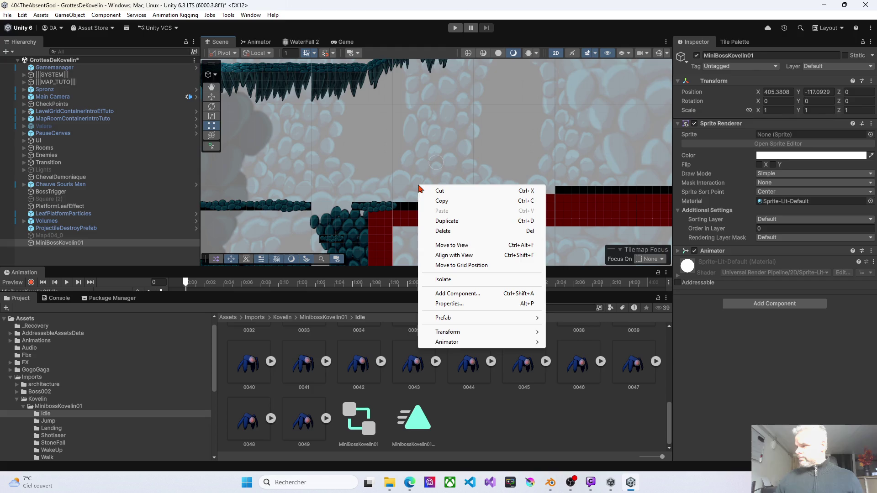
{"action": "left_click", "coordinate": [444, 245]}
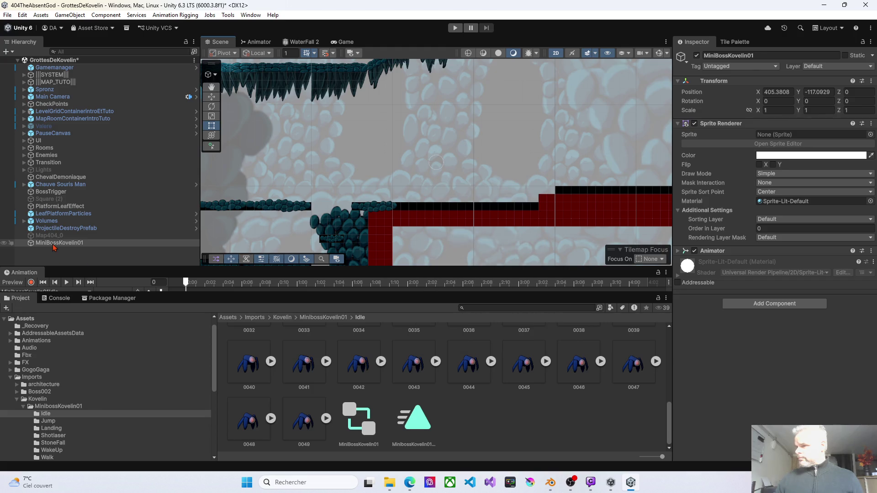
{"action": "double_click", "coordinate": [53, 244]}
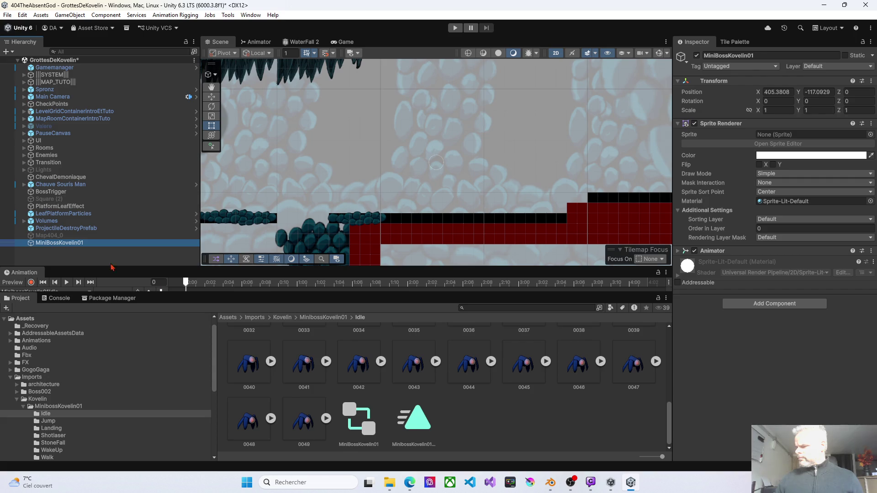
- Inspect the MinibossKovelin01Idle clip and the boss's Animator, opening the MiniBossKovelin01 controller graph
{"action": "left_click", "coordinate": [417, 433]}
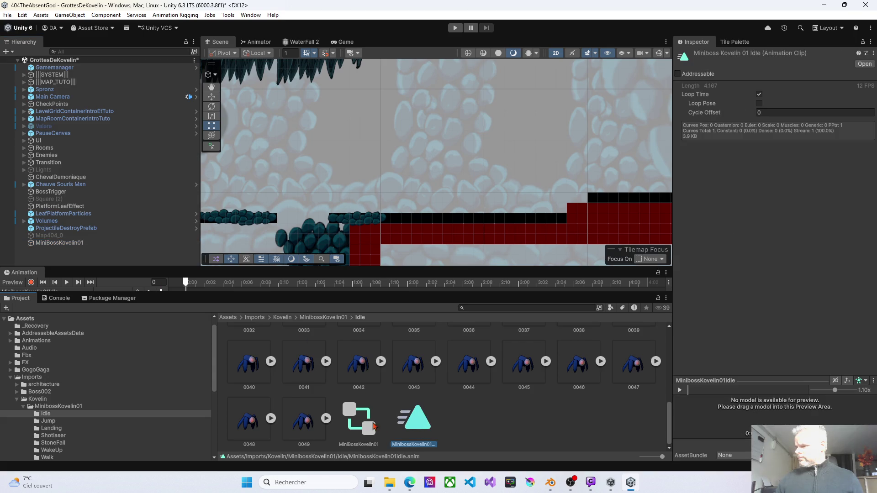
{"action": "left_click", "coordinate": [69, 244]}
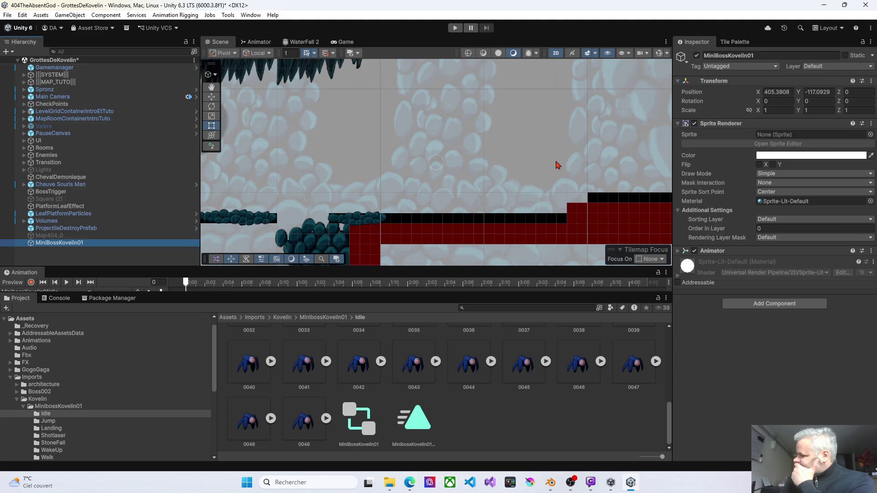
{"action": "left_click", "coordinate": [680, 251]}
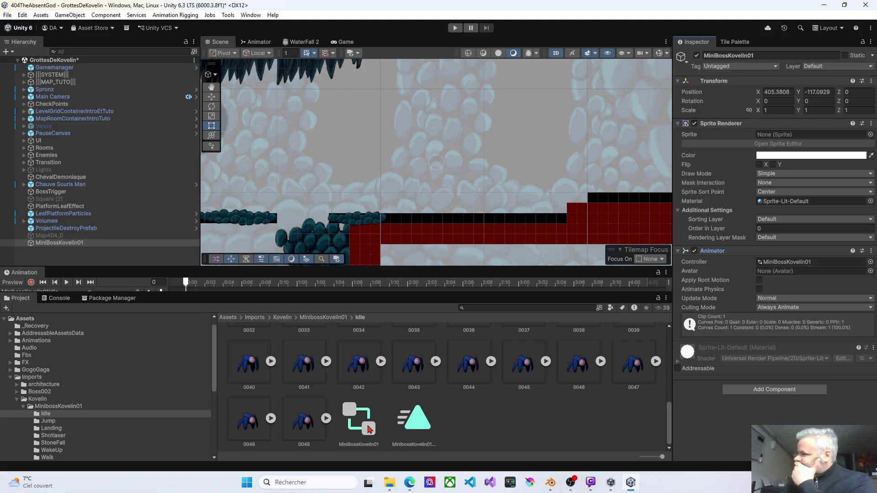
{"action": "double_click", "coordinate": [370, 429]}
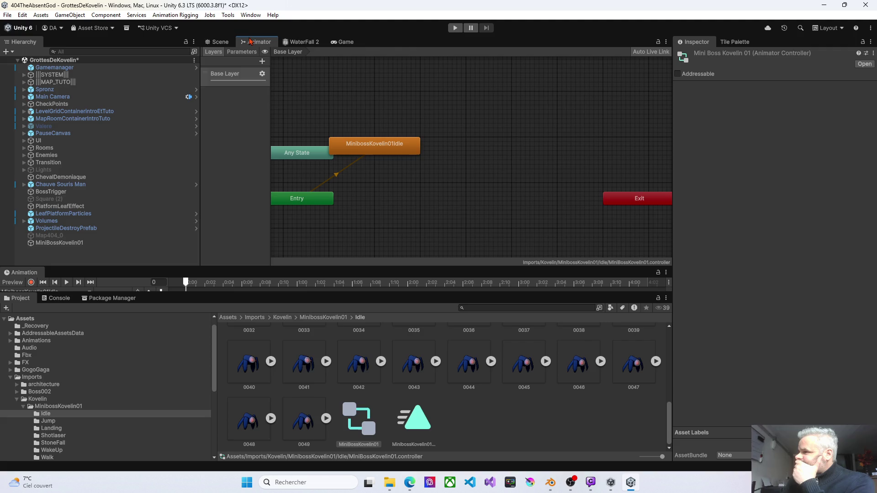
- Dock the Animator graph beside the Animation timeline and open MiniBossKovelin01's Sprite picker
{"action": "left_click_drag", "start_coordinate": [250, 43], "coordinate": [67, 277]}
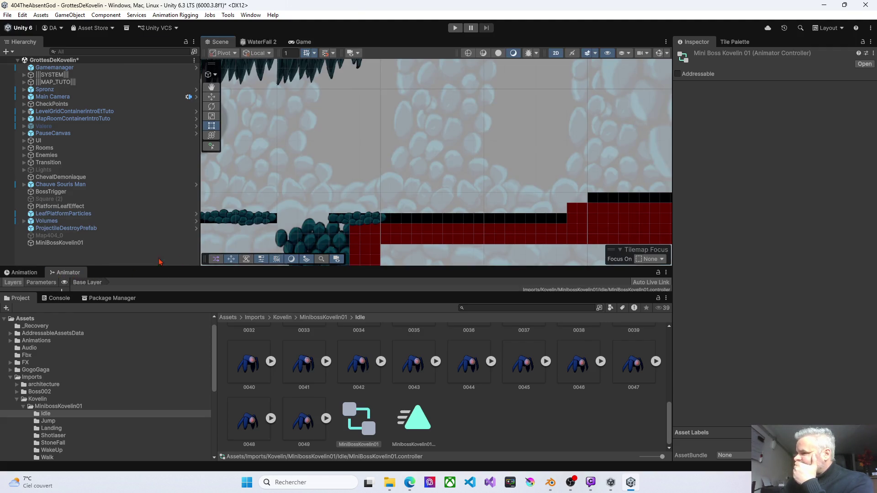
{"action": "left_click", "coordinate": [27, 273]}
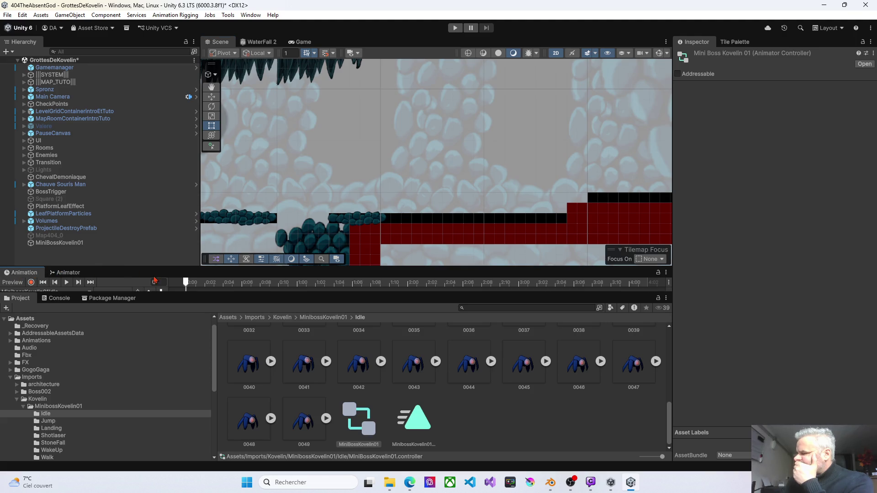
{"action": "left_click", "coordinate": [69, 243]}
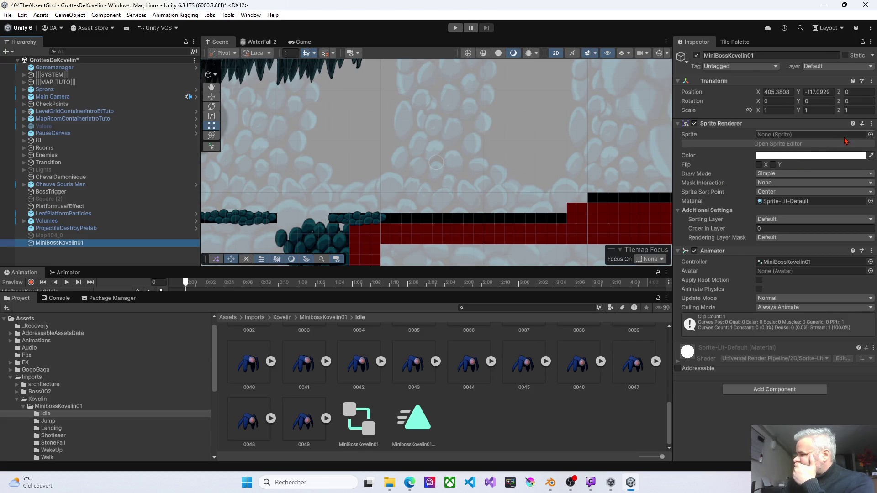
{"action": "left_click", "coordinate": [871, 135]}
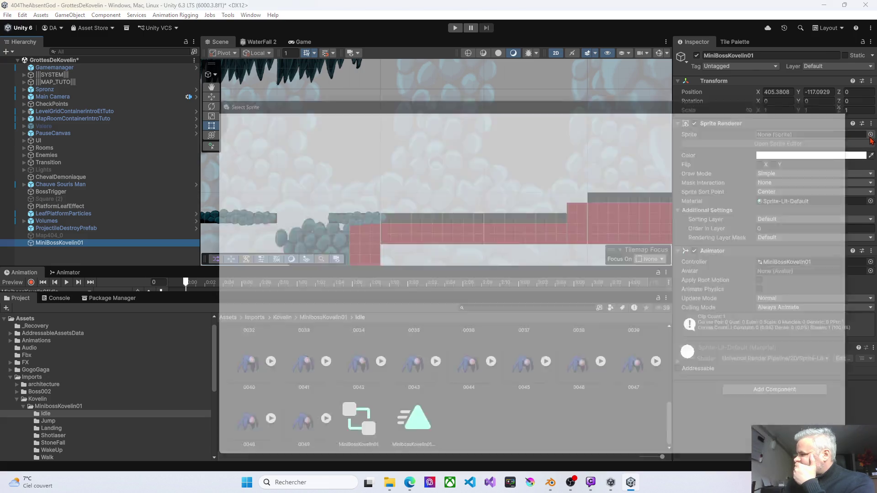
- Assign the 0001_0 sprite to MiniBossKovelin01 and enter Play mode to test the idle animation
{"action": "double_click", "coordinate": [479, 147]}
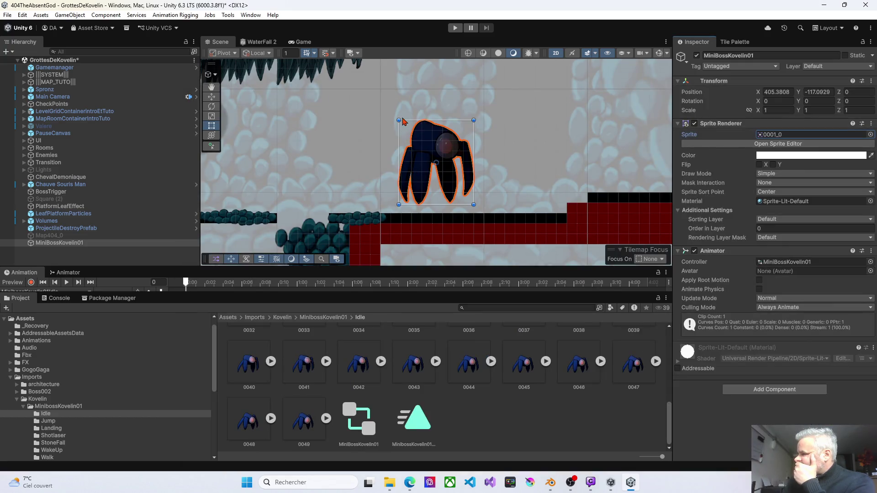
{"action": "scroll", "coordinate": [428, 158], "scroll_direction": "down", "scroll_amount": 1}
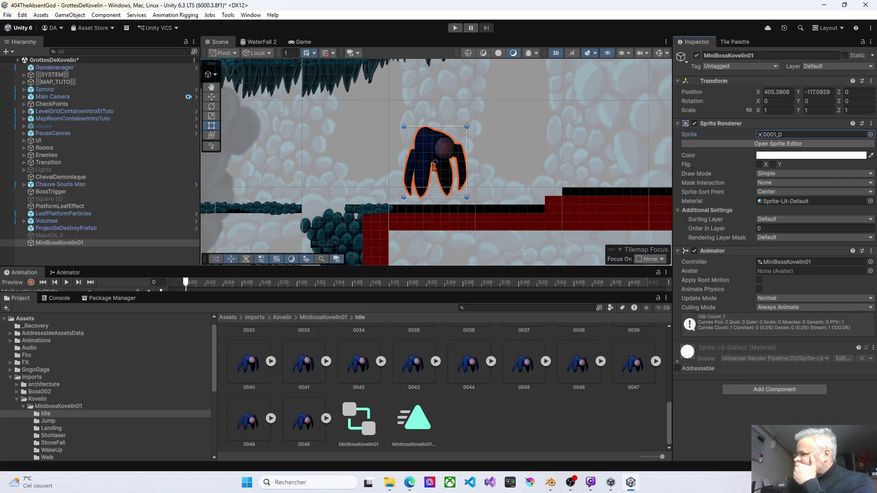
{"action": "left_click", "coordinate": [70, 246]}
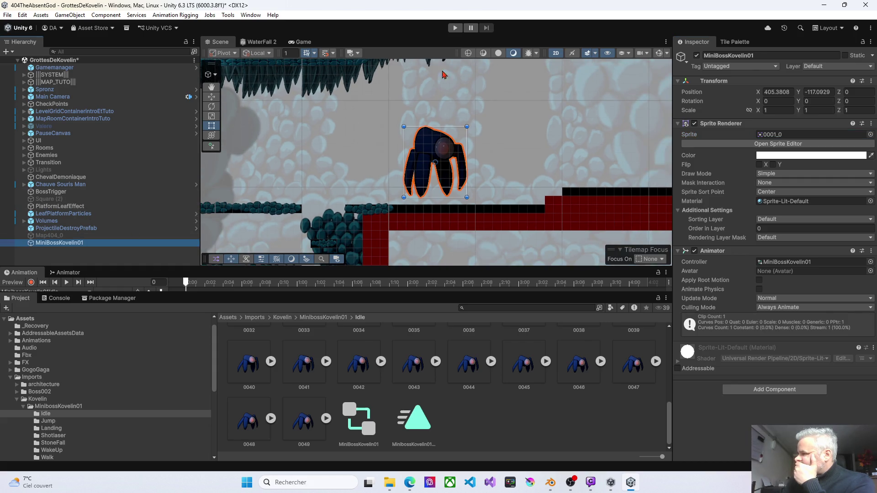
{"action": "left_click", "coordinate": [455, 29]}
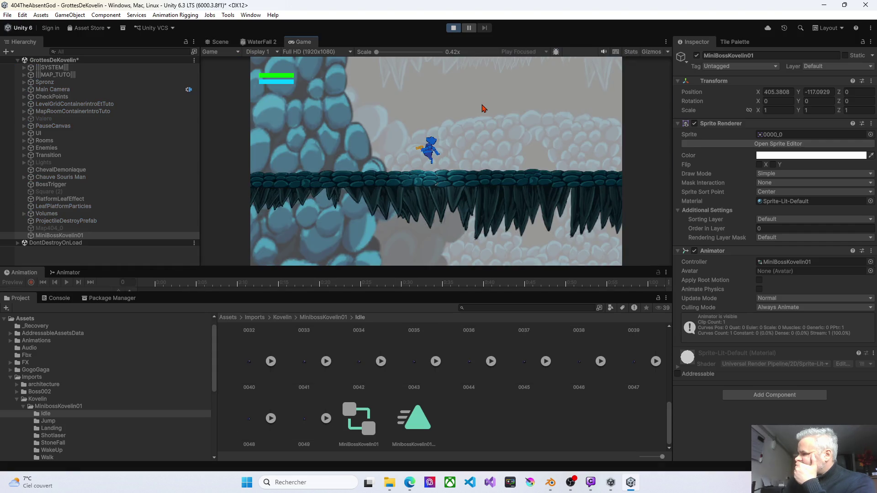
{"action": "left_click", "coordinate": [212, 42]}
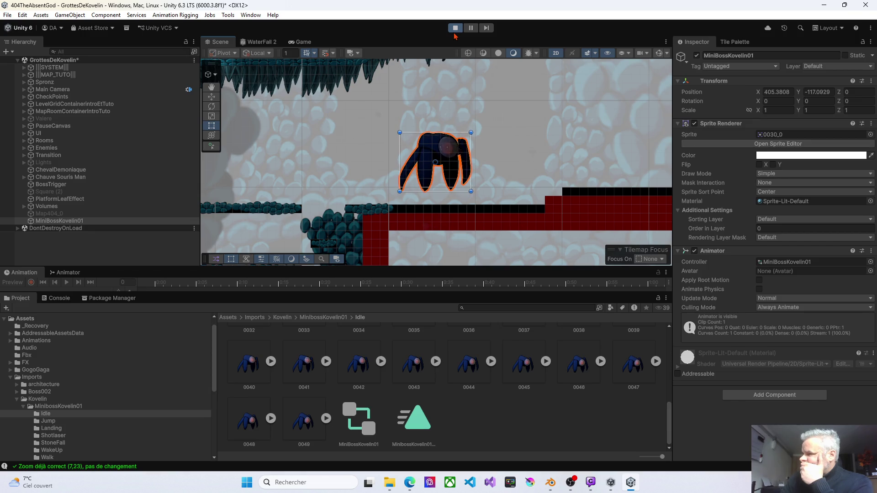
{"action": "left_click", "coordinate": [455, 30]}
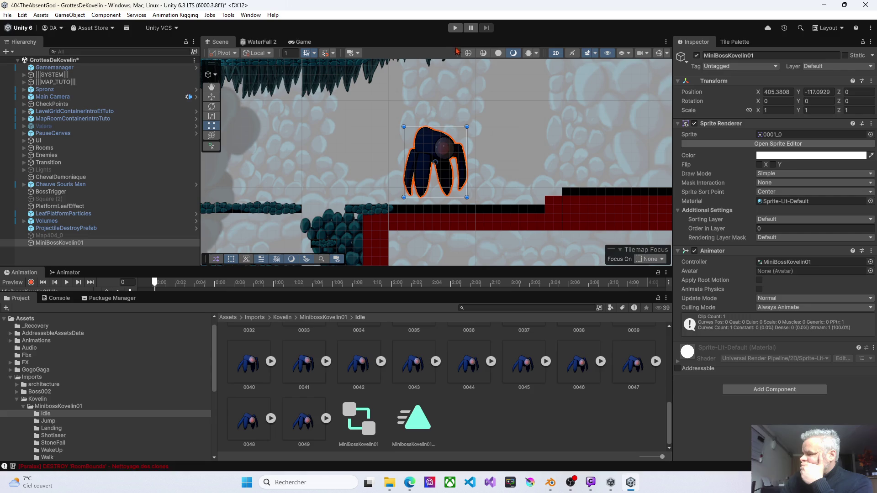
- Select all 50 Idle frames, 0000 through 0049, and try opening the Sprite Editor on them
{"action": "scroll", "coordinate": [336, 348], "scroll_direction": "up", "scroll_amount": 6}
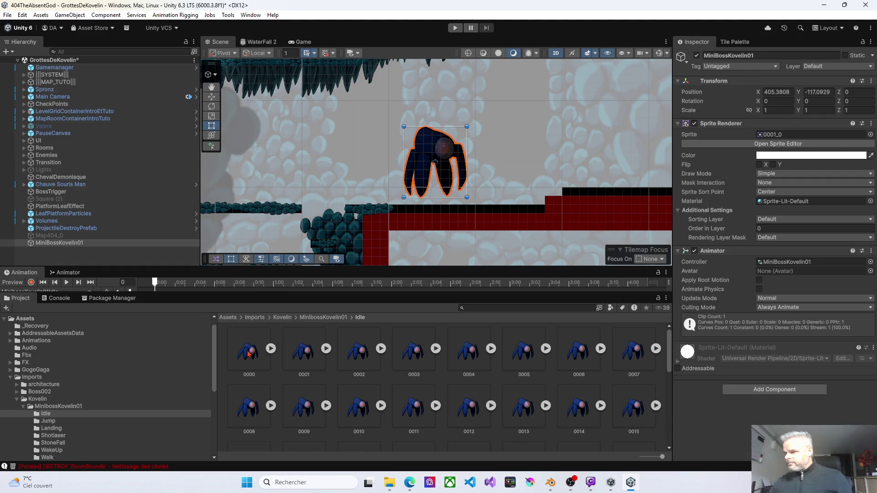
{"action": "scroll", "coordinate": [285, 371], "scroll_direction": "down", "scroll_amount": 6}
{"action": "left_click", "coordinate": [306, 426]}
{"action": "scroll", "coordinate": [307, 425], "scroll_direction": "up", "scroll_amount": 6}
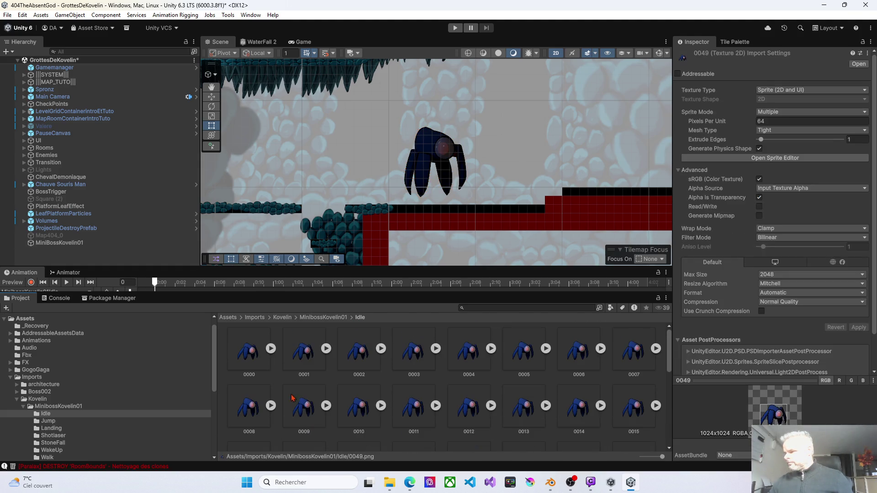
{"action": "left_click", "coordinate": [254, 355], "text": "shift"}
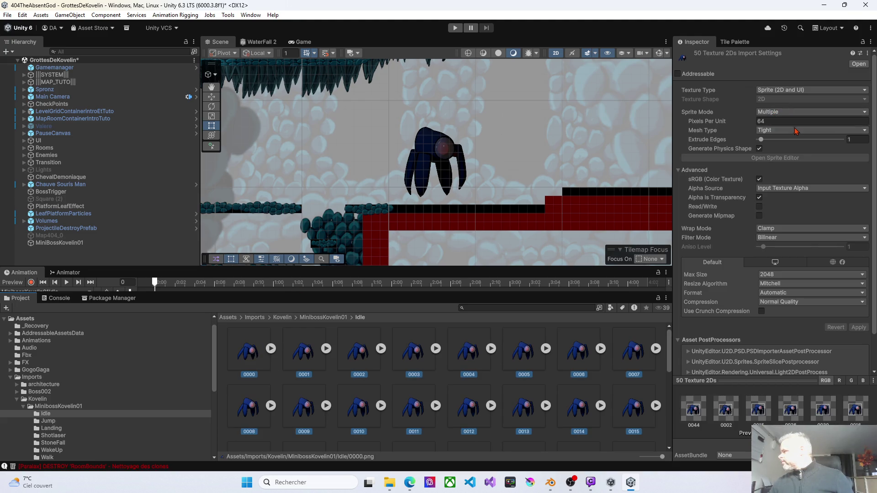
{"action": "left_click", "coordinate": [786, 158]}
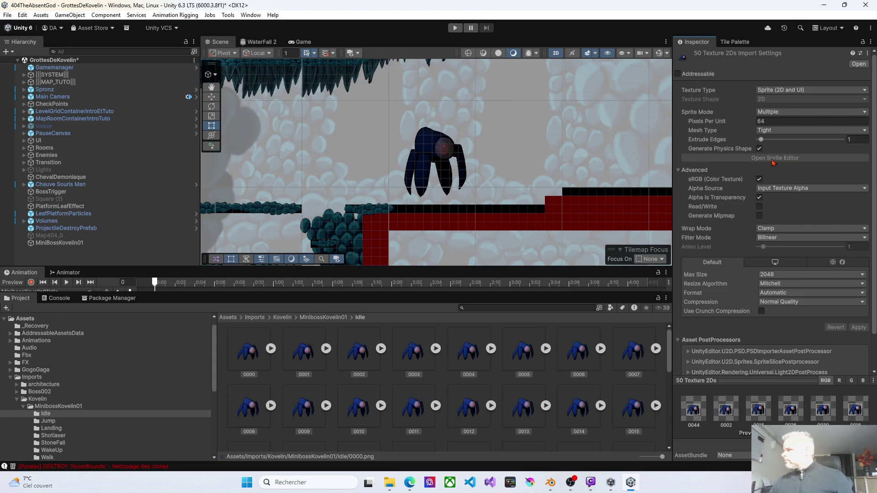
- Narrow the selection to frame 0000 and open its slicing in the Sprite Editor
{"action": "left_click", "coordinate": [255, 359]}
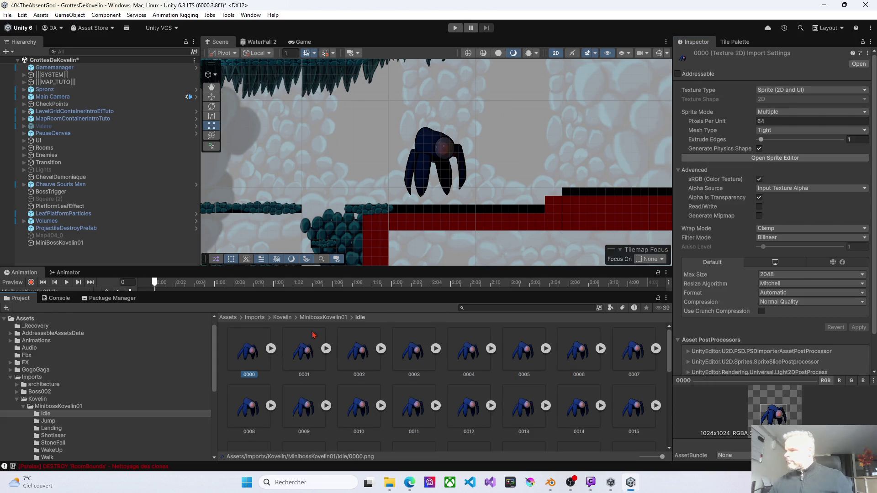
{"action": "left_click", "coordinate": [479, 358], "text": "shift"}
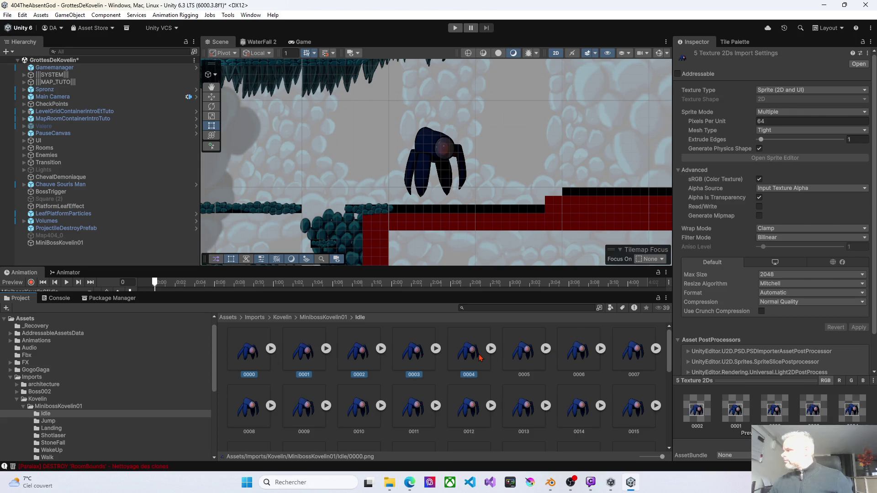
{"action": "left_click", "coordinate": [265, 354]}
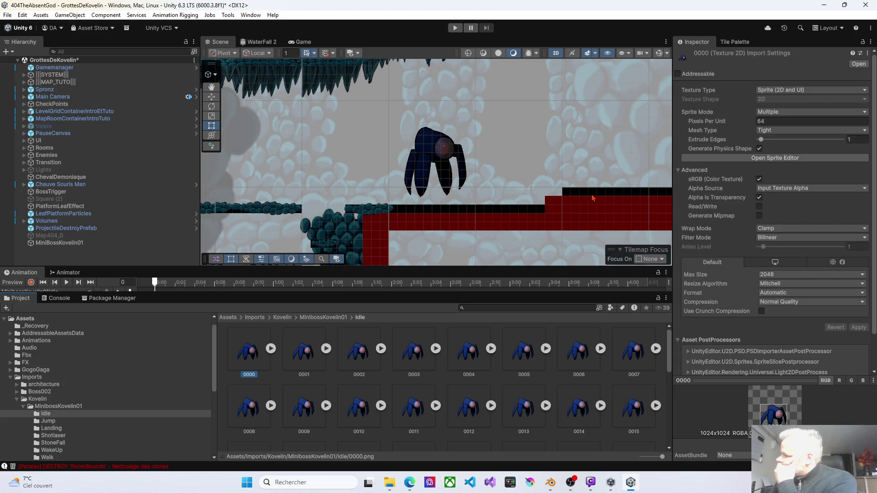
{"action": "left_click", "coordinate": [748, 159]}
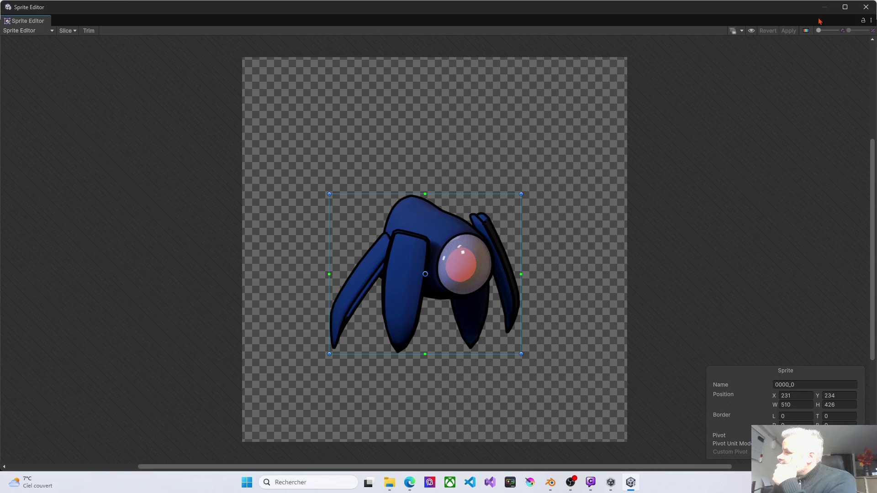
{"action": "left_click", "coordinate": [866, 7]}
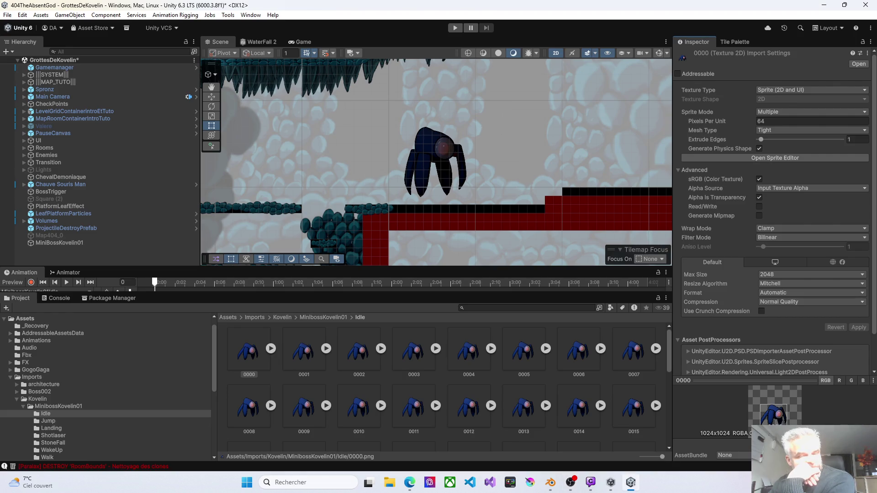
- Select all 50 Idle frames from 0000 to 0049
{"action": "left_click", "coordinate": [257, 363]}
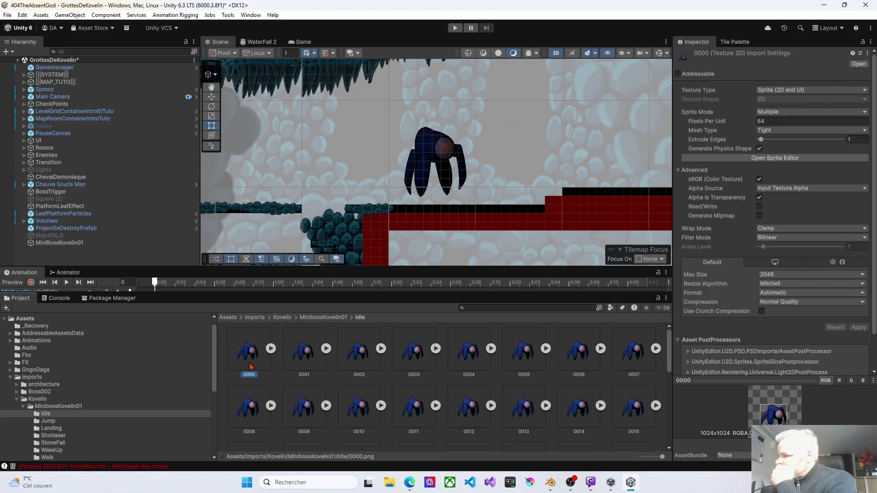
{"action": "scroll", "coordinate": [274, 359], "scroll_direction": "down", "scroll_amount": 5}
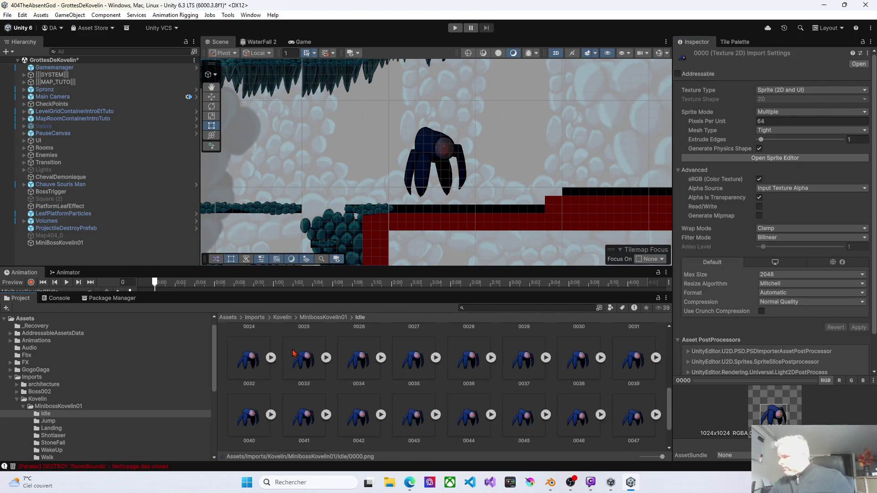
{"action": "left_click", "coordinate": [310, 427], "text": "shift"}
{"action": "scroll", "coordinate": [309, 422], "scroll_direction": "up", "scroll_amount": 3}
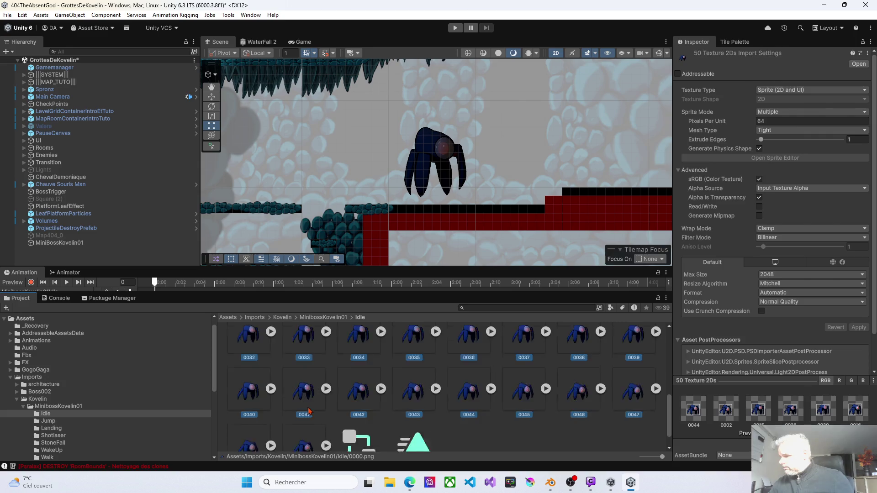
{"action": "scroll", "coordinate": [297, 393], "scroll_direction": "up", "scroll_amount": 3}
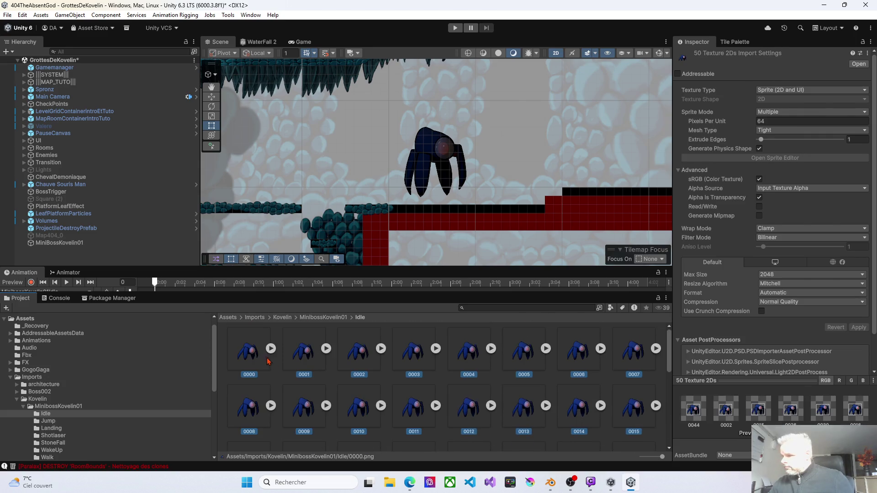
- Expand Idle frames 0000–0003 into their sub-sprites and clear the frame selection
{"action": "left_click", "coordinate": [272, 350]}
{"action": "left_click", "coordinate": [380, 351]}
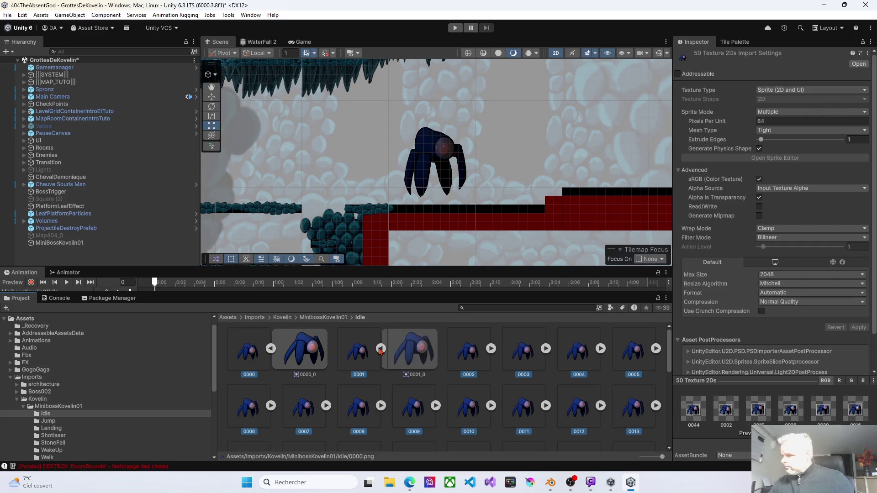
{"action": "left_click", "coordinate": [493, 353]}
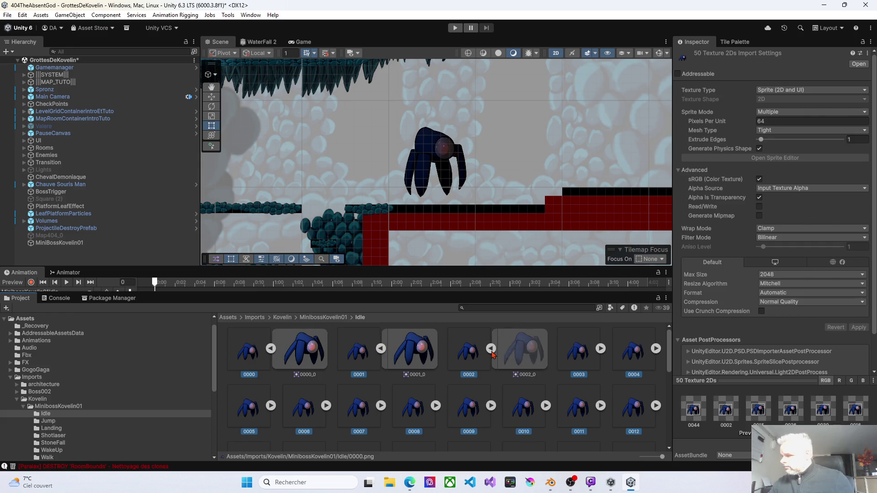
{"action": "left_click", "coordinate": [600, 348]}
{"action": "scroll", "coordinate": [315, 400], "scroll_direction": "down", "scroll_amount": 2}
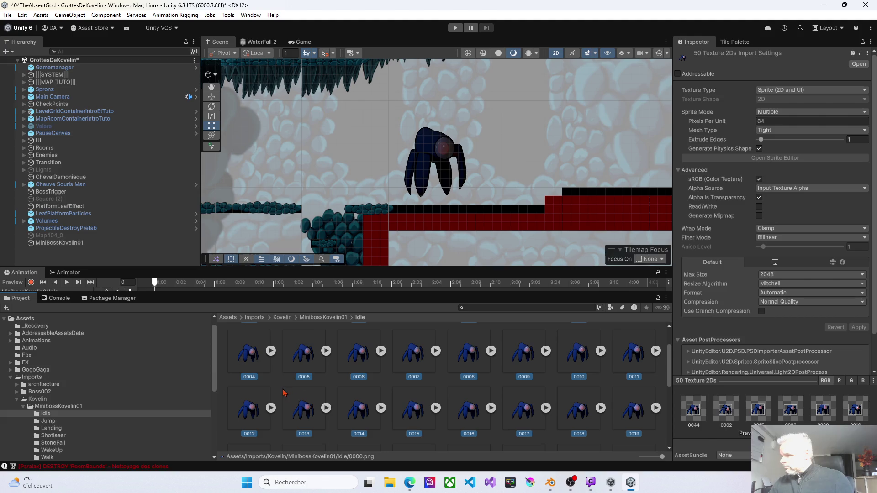
{"action": "left_click", "coordinate": [284, 393]}
{"action": "scroll", "coordinate": [277, 388], "scroll_direction": "up", "scroll_amount": 2}
- Expand Idle frames 0004 through 0011 to show their sub-sprites
{"action": "left_click", "coordinate": [271, 405]}
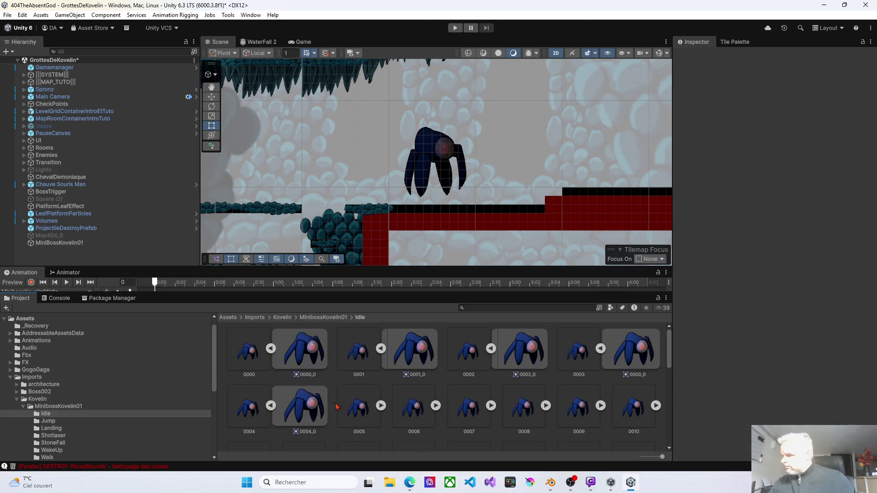
{"action": "left_click", "coordinate": [381, 406]}
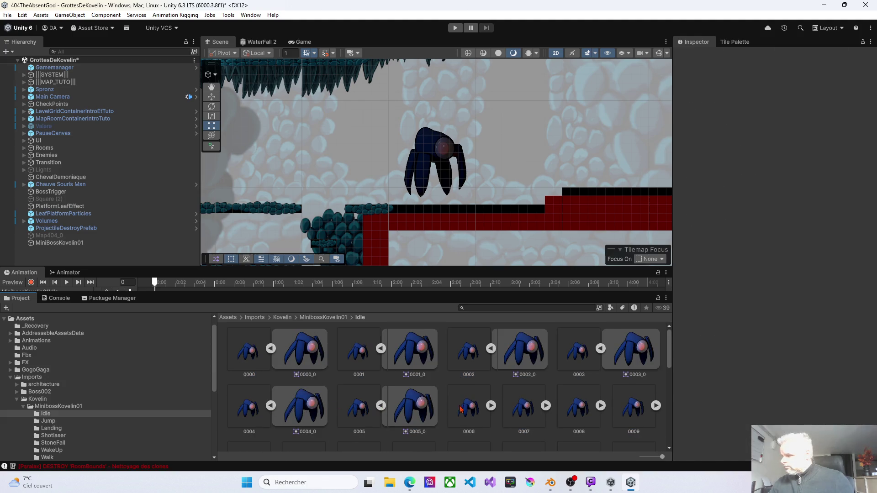
{"action": "left_click", "coordinate": [490, 405]}
{"action": "left_click", "coordinate": [601, 409]}
{"action": "scroll", "coordinate": [599, 419], "scroll_direction": "down", "scroll_amount": 1}
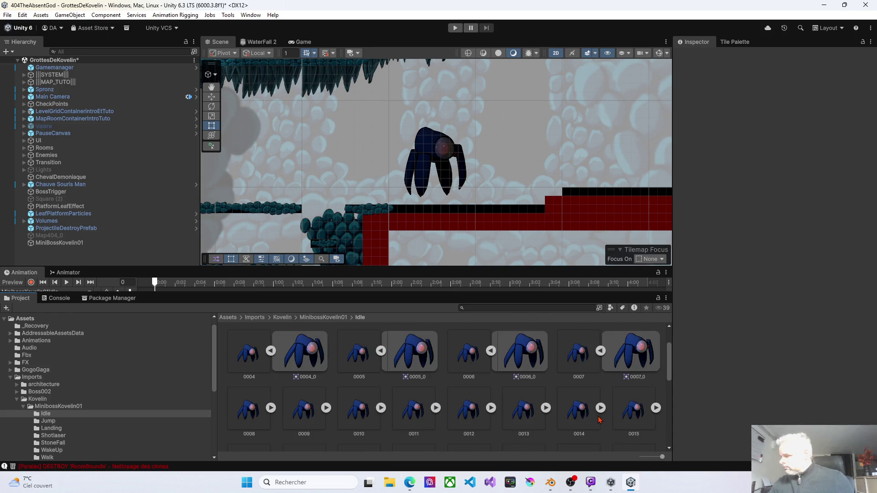
{"action": "left_click", "coordinate": [271, 407]}
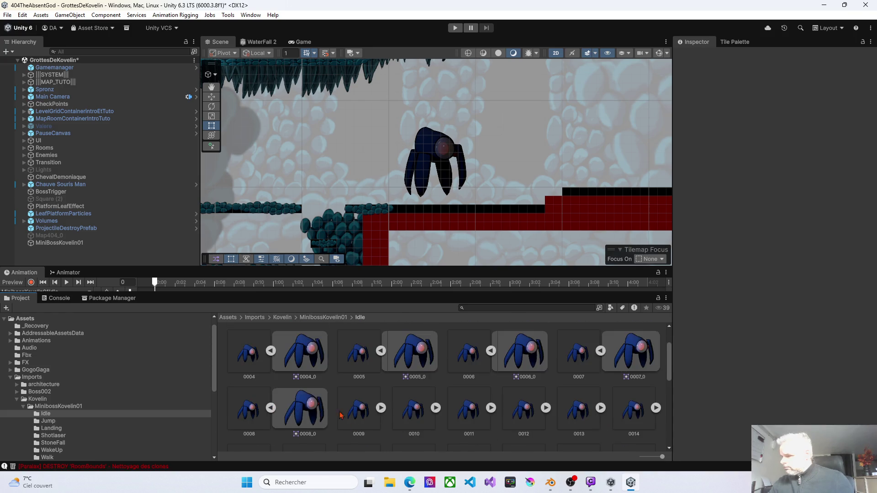
{"action": "left_click", "coordinate": [381, 408]}
{"action": "left_click", "coordinate": [491, 408]}
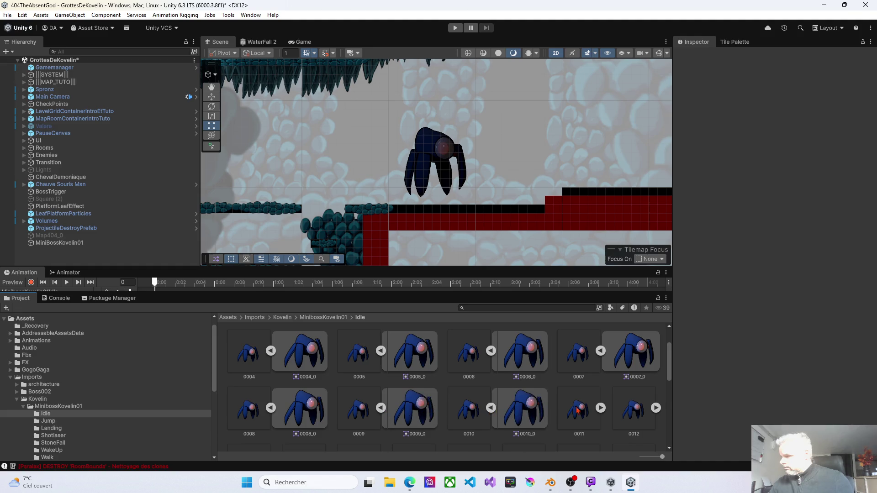
{"action": "left_click", "coordinate": [601, 408]}
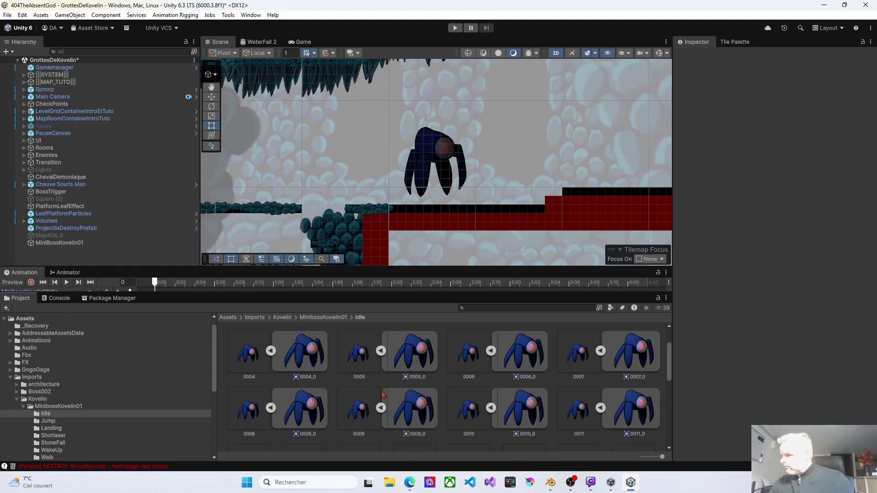
- Expand Idle frames 0012 through 0015 to show their sub-sprites
{"action": "scroll", "coordinate": [385, 401], "scroll_direction": "down", "scroll_amount": 3}
{"action": "left_click", "coordinate": [270, 383]}
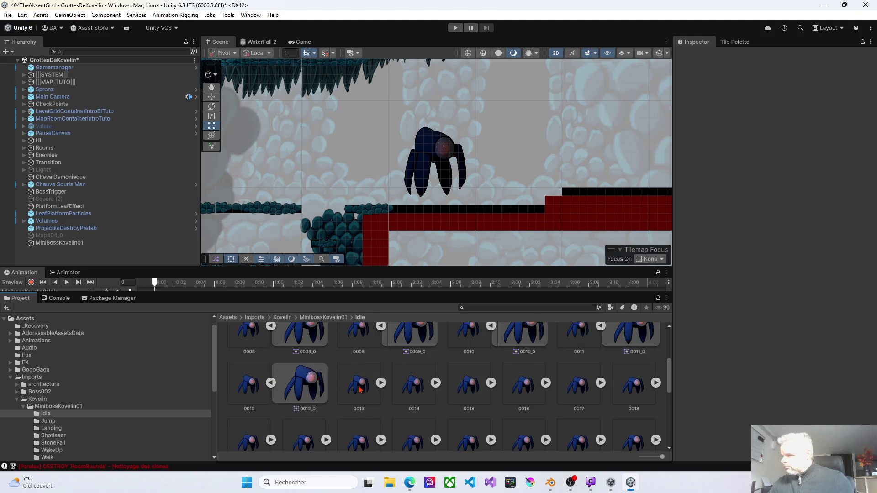
{"action": "left_click", "coordinate": [382, 383]}
{"action": "left_click", "coordinate": [490, 383]}
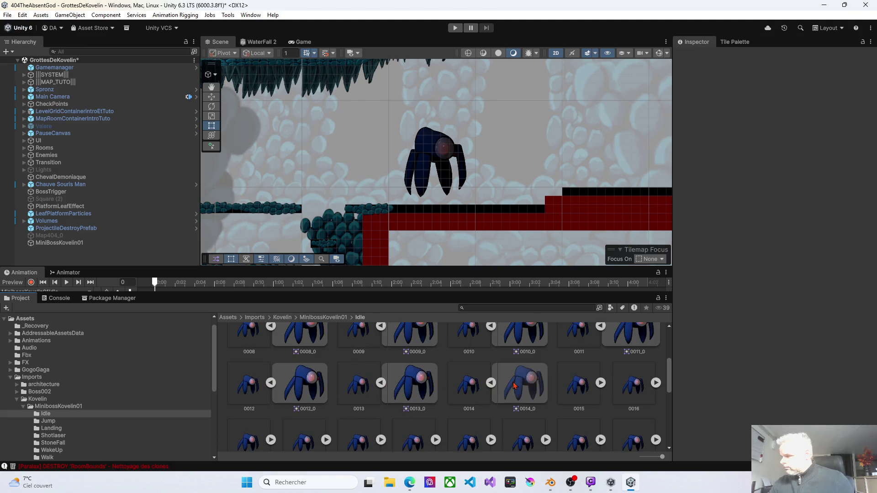
{"action": "left_click", "coordinate": [601, 383]}
- Expand Idle frames 0023 back down to 0016 to show their sub-sprites
{"action": "scroll", "coordinate": [648, 386], "scroll_direction": "down", "scroll_amount": 3}
{"action": "left_click", "coordinate": [656, 385]}
{"action": "left_click", "coordinate": [600, 385]}
{"action": "left_click", "coordinate": [545, 385]}
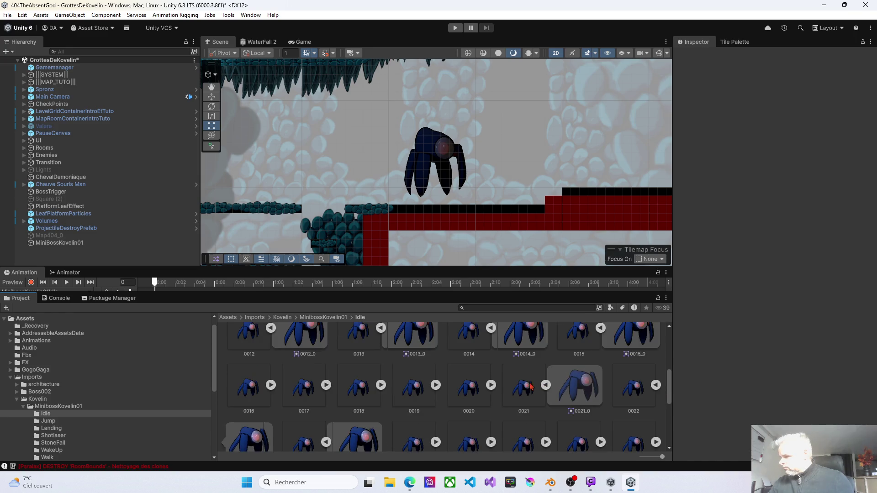
{"action": "left_click", "coordinate": [491, 385]}
{"action": "left_click", "coordinate": [436, 385]}
{"action": "left_click", "coordinate": [381, 385]}
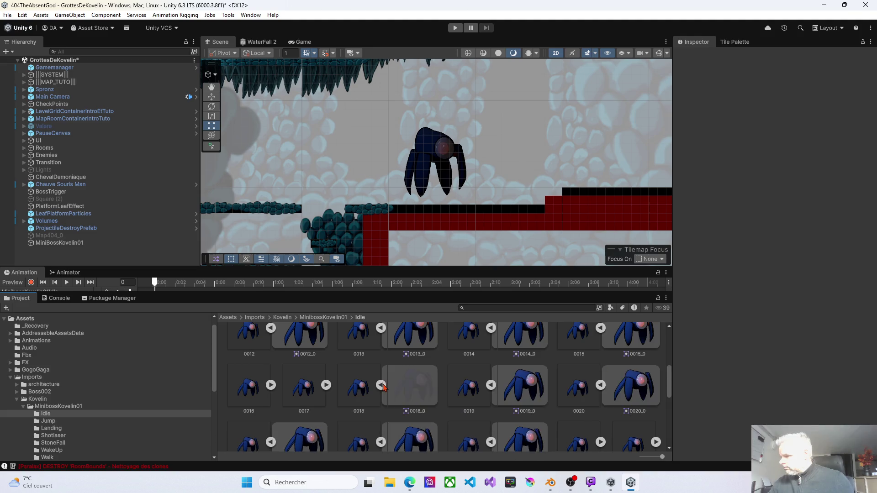
{"action": "left_click", "coordinate": [325, 386]}
{"action": "left_click", "coordinate": [271, 385]}
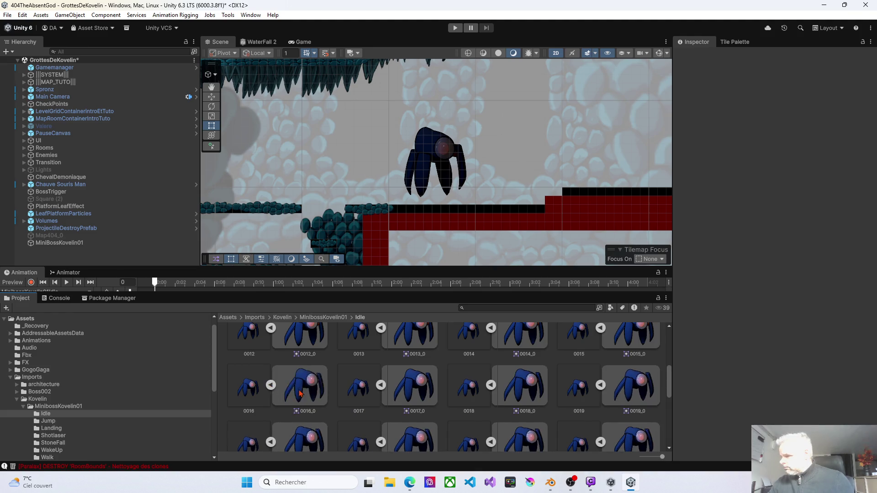
- Expand Idle frames 0024 through 0031 to show their sub-sprites
{"action": "scroll", "coordinate": [284, 396], "scroll_direction": "down", "scroll_amount": 3}
{"action": "scroll", "coordinate": [294, 418], "scroll_direction": "down", "scroll_amount": 2}
{"action": "left_click", "coordinate": [271, 389]}
{"action": "left_click", "coordinate": [381, 390]}
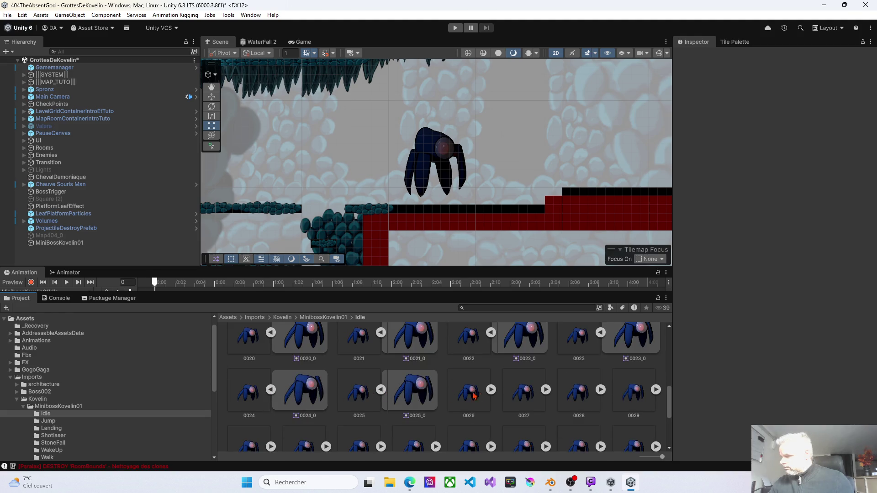
{"action": "left_click", "coordinate": [491, 390]}
{"action": "left_click", "coordinate": [600, 390]}
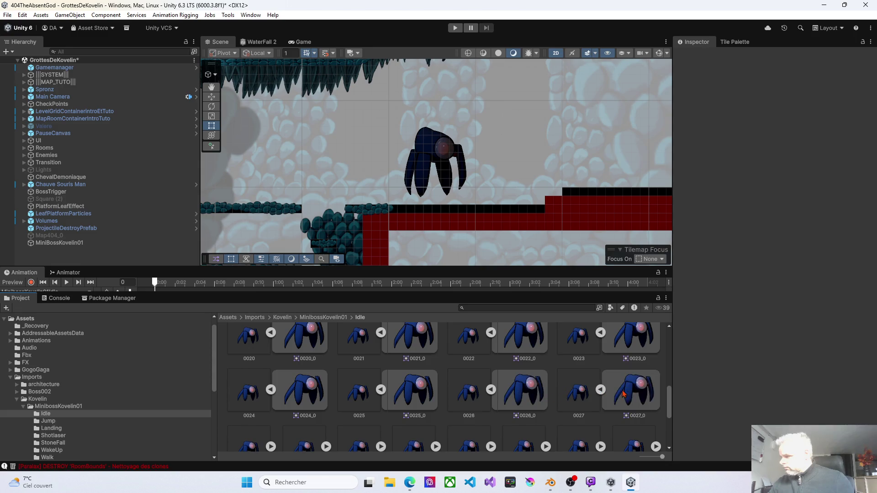
{"action": "scroll", "coordinate": [608, 408], "scroll_direction": "down", "scroll_amount": 1}
{"action": "left_click", "coordinate": [272, 419]}
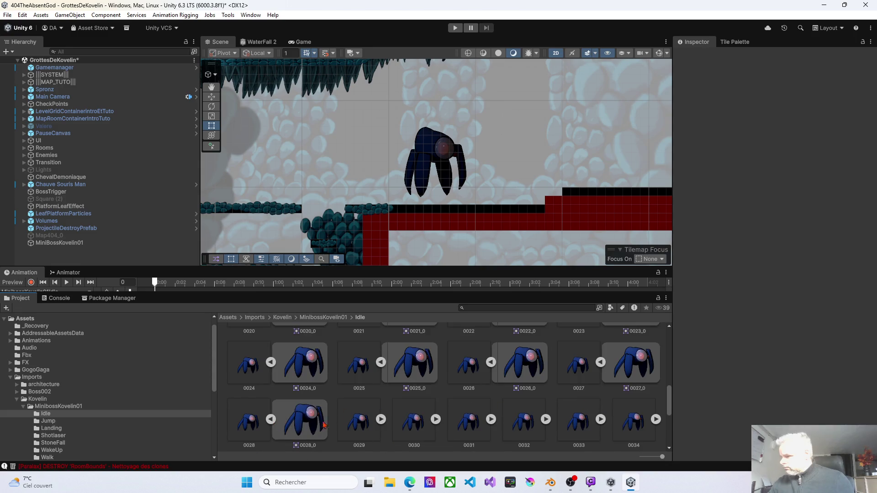
{"action": "left_click", "coordinate": [380, 420]}
{"action": "left_click", "coordinate": [491, 419]}
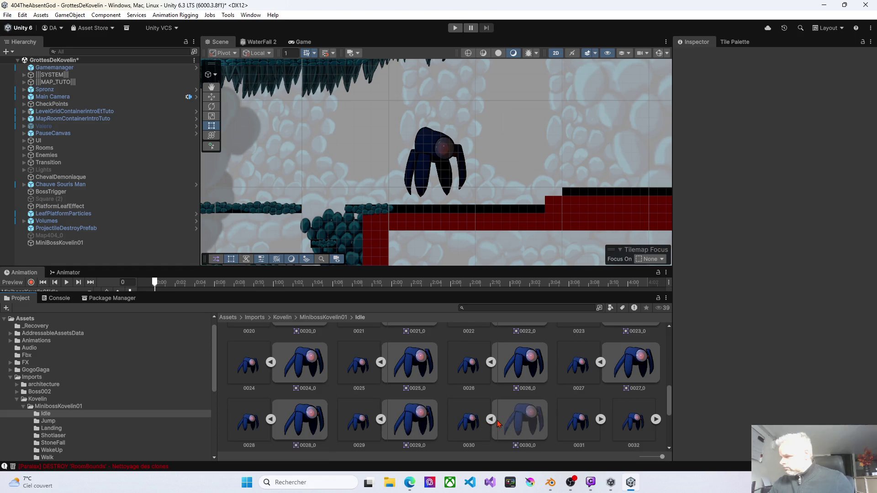
{"action": "left_click", "coordinate": [601, 419]}
- Expand Idle frames 0032 through 0039 to show their sub-sprites
{"action": "scroll", "coordinate": [496, 420], "scroll_direction": "down", "scroll_amount": 2}
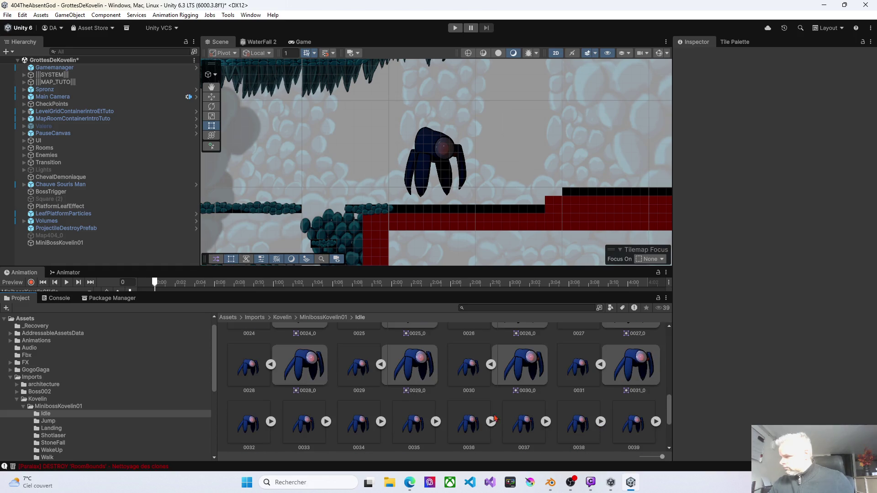
{"action": "left_click", "coordinate": [271, 421]}
{"action": "left_click", "coordinate": [381, 421]}
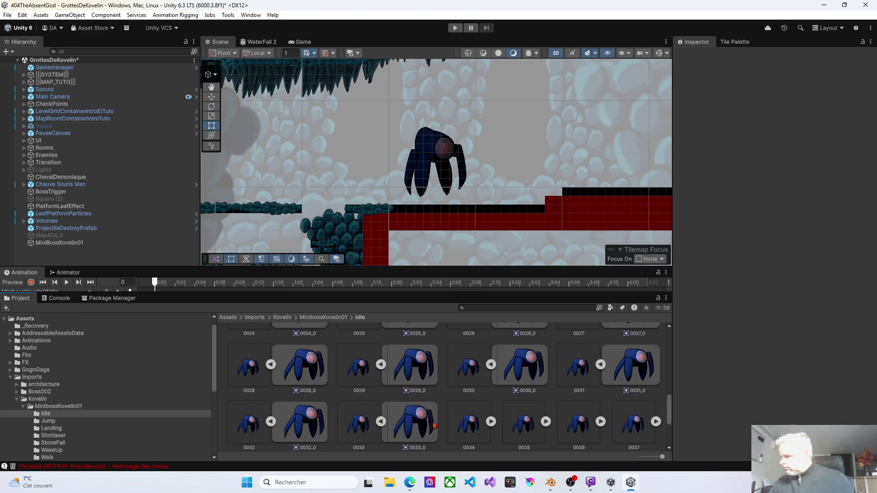
{"action": "left_click", "coordinate": [491, 422]}
{"action": "left_click", "coordinate": [600, 421]}
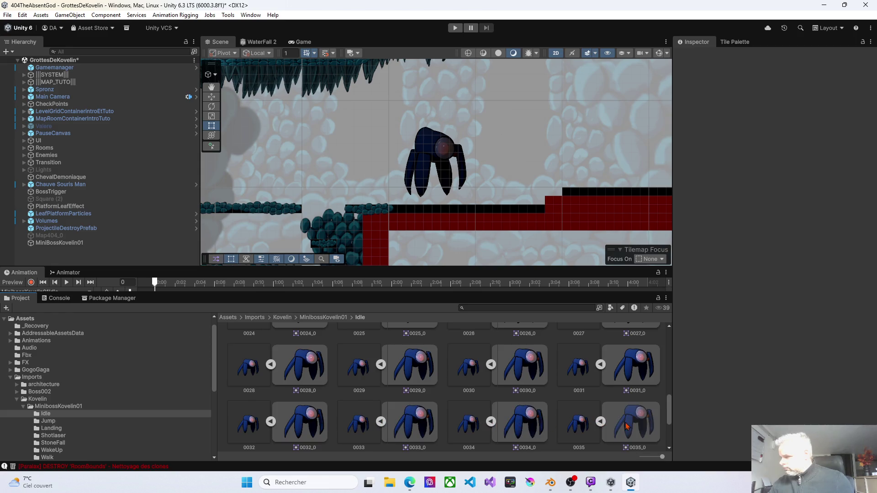
{"action": "scroll", "coordinate": [340, 395], "scroll_direction": "down", "scroll_amount": 2}
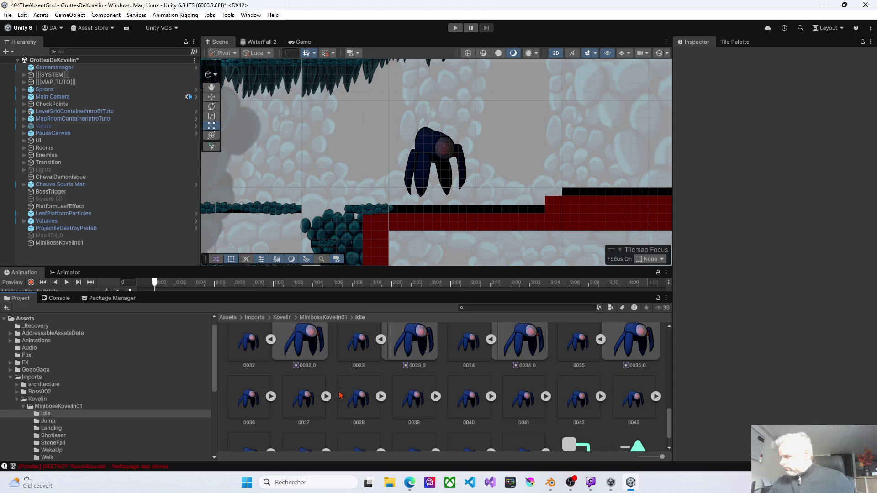
{"action": "left_click", "coordinate": [271, 396]}
{"action": "left_click", "coordinate": [381, 397]}
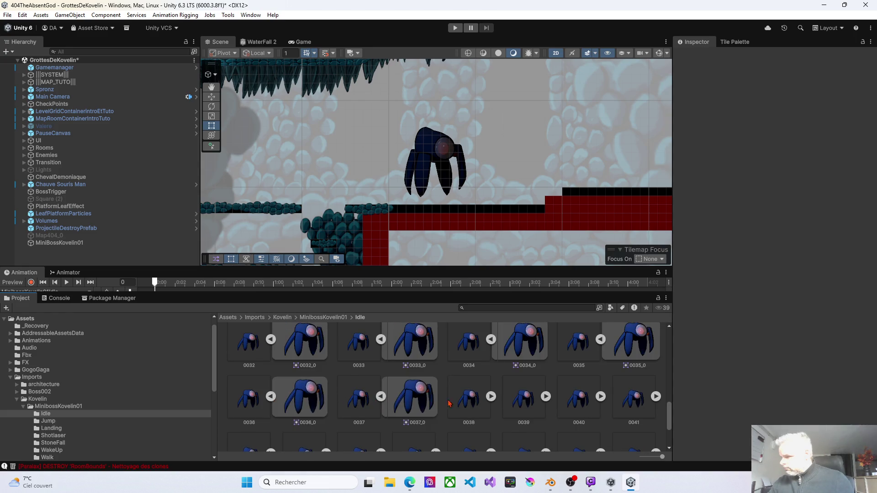
{"action": "left_click", "coordinate": [491, 397]}
{"action": "left_click", "coordinate": [601, 397]}
- Expand Idle frames 0040 through 0047 to show their sub-sprites
{"action": "scroll", "coordinate": [456, 401], "scroll_direction": "down", "scroll_amount": 2}
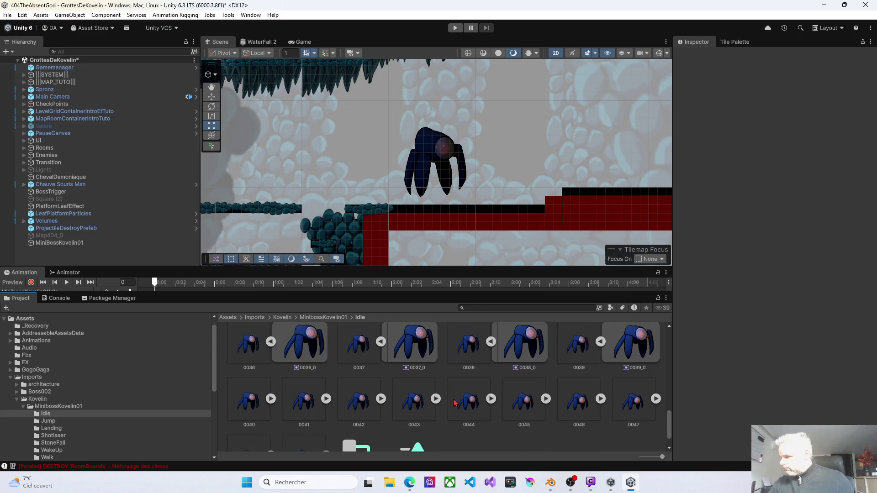
{"action": "left_click", "coordinate": [270, 398]}
{"action": "left_click", "coordinate": [381, 399]}
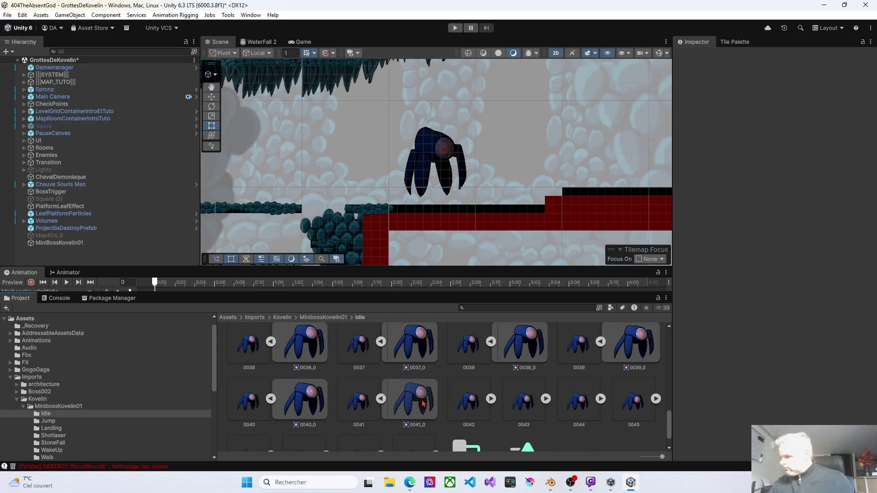
{"action": "left_click", "coordinate": [491, 399]}
{"action": "left_click", "coordinate": [601, 399]}
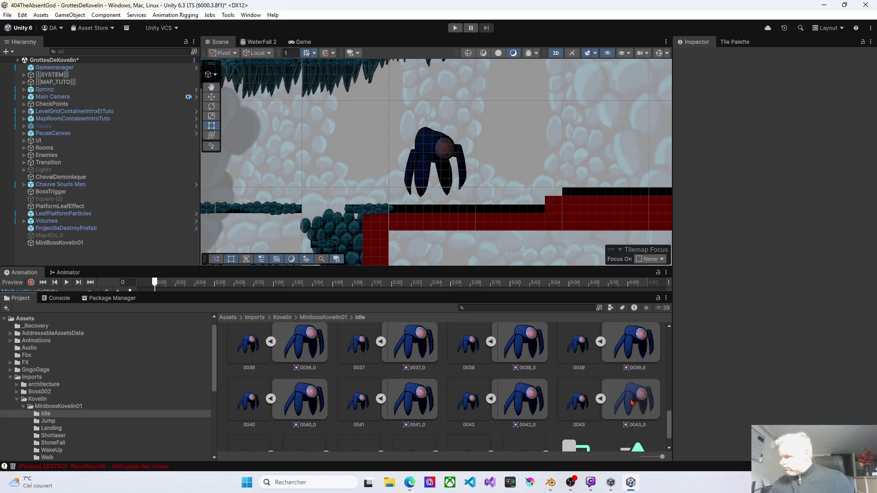
{"action": "scroll", "coordinate": [457, 402], "scroll_direction": "down", "scroll_amount": 1}
{"action": "left_click", "coordinate": [271, 418]}
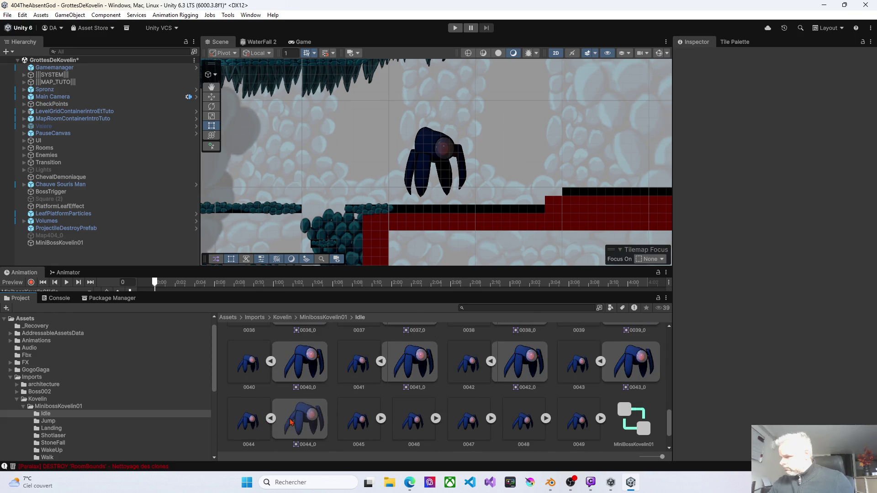
{"action": "left_click", "coordinate": [381, 418]}
{"action": "left_click", "coordinate": [491, 419]}
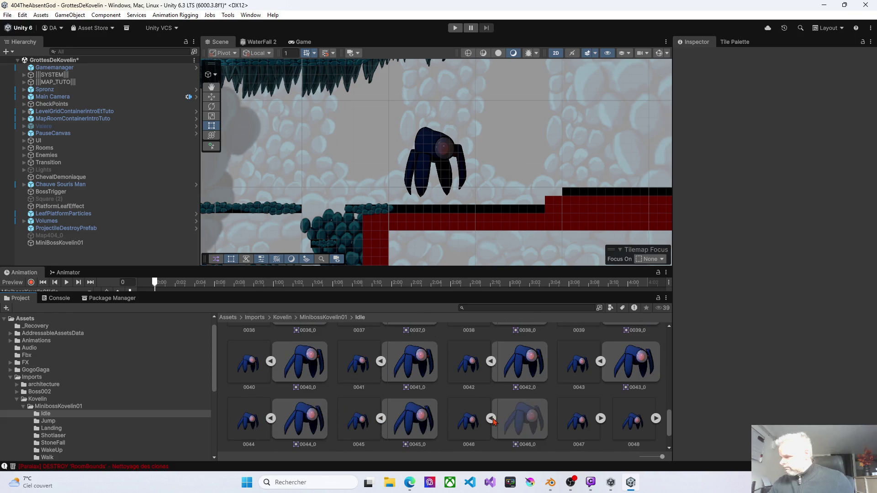
{"action": "left_click", "coordinate": [601, 418]}
- Expand the last Idle frames, 0048 and 0049, to show their sub-sprites
{"action": "scroll", "coordinate": [557, 421], "scroll_direction": "down", "scroll_amount": 1}
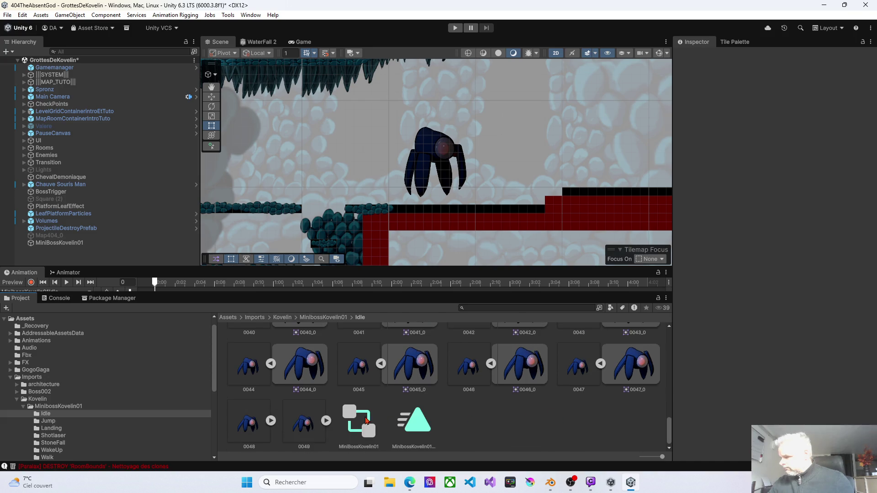
{"action": "left_click", "coordinate": [271, 420]}
{"action": "left_click", "coordinate": [380, 421]}
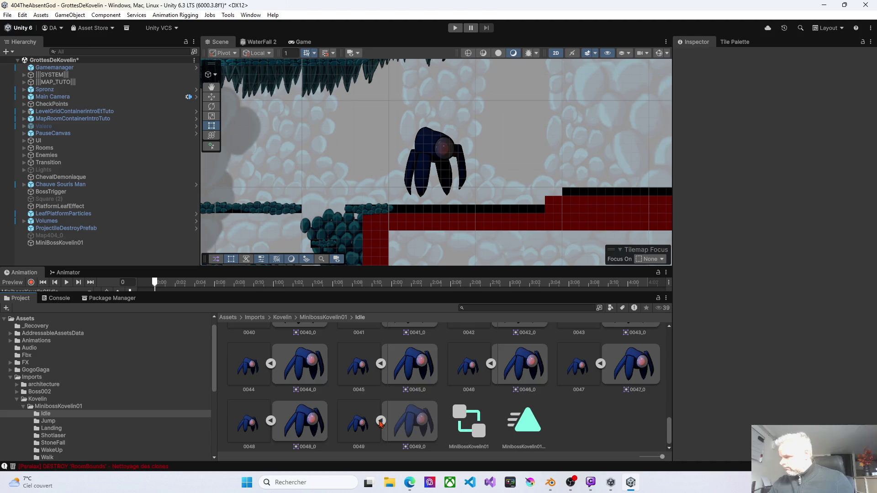
{"action": "scroll", "coordinate": [362, 426], "scroll_direction": "up", "scroll_amount": 3}
{"action": "scroll", "coordinate": [362, 426], "scroll_direction": "up", "scroll_amount": 2}
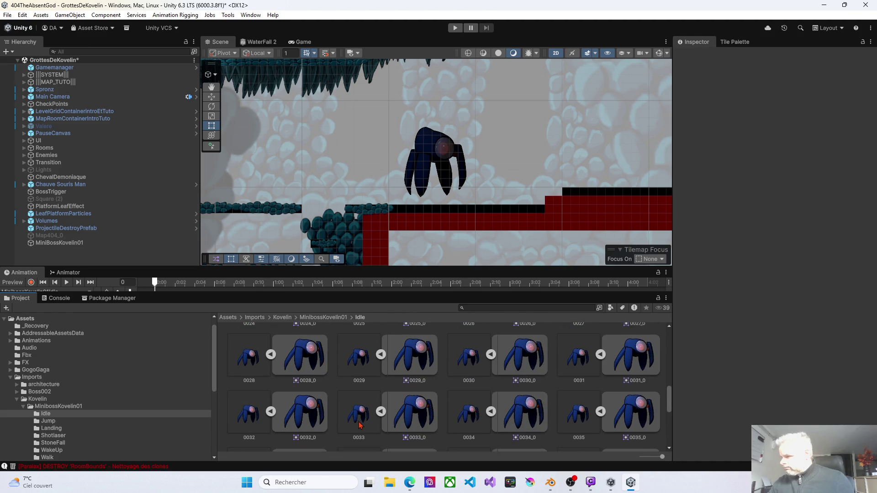
- Select sub-sprites 0020_0 through 0027_0 together
{"action": "left_click", "coordinate": [310, 365]}
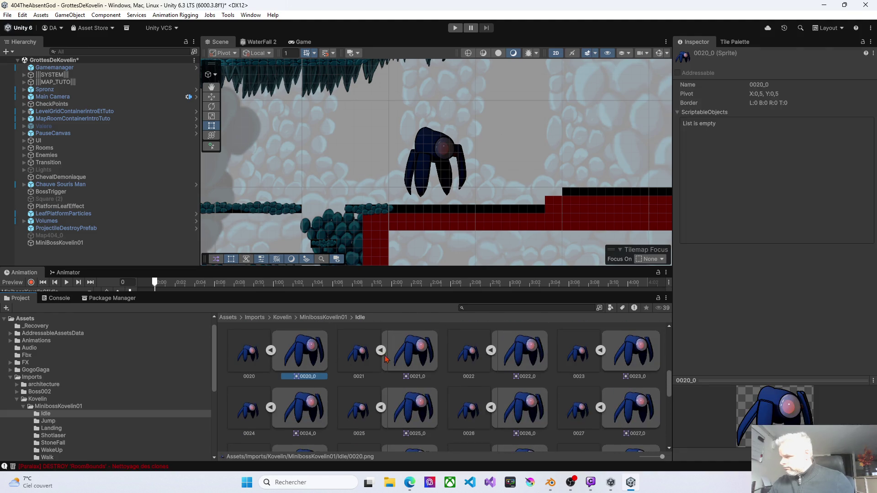
{"action": "left_click", "coordinate": [408, 360], "text": "shift"}
{"action": "left_click", "coordinate": [417, 360]}
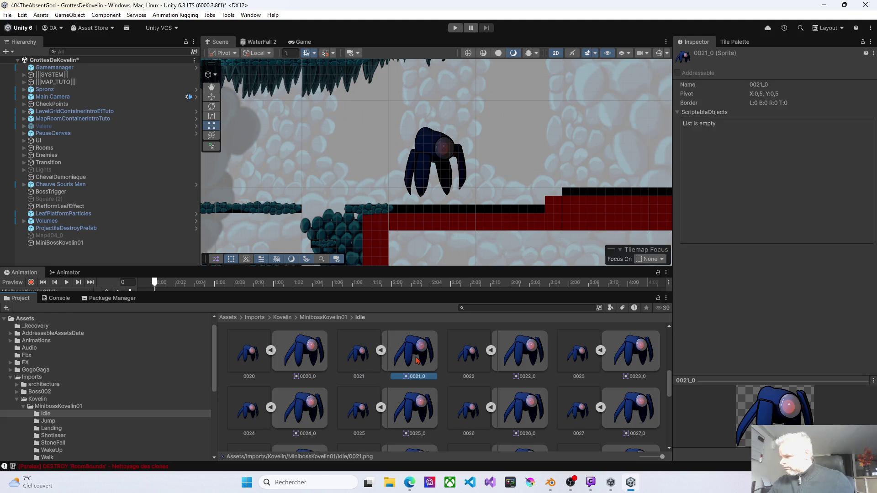
{"action": "left_click", "coordinate": [311, 359]}
{"action": "left_click", "coordinate": [412, 358], "text": "ctrl"}
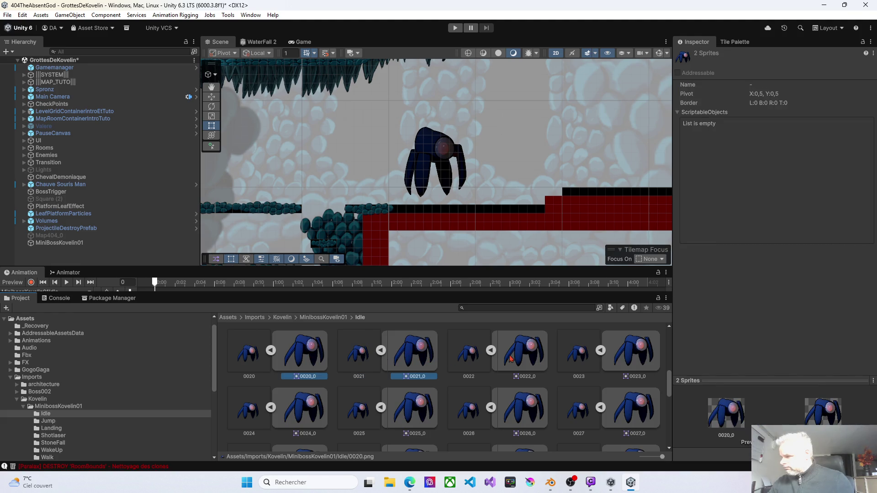
{"action": "left_click", "coordinate": [530, 347], "text": "ctrl"}
{"action": "left_click", "coordinate": [641, 345], "text": "ctrl"}
{"action": "left_click", "coordinate": [640, 408], "text": "ctrl"}
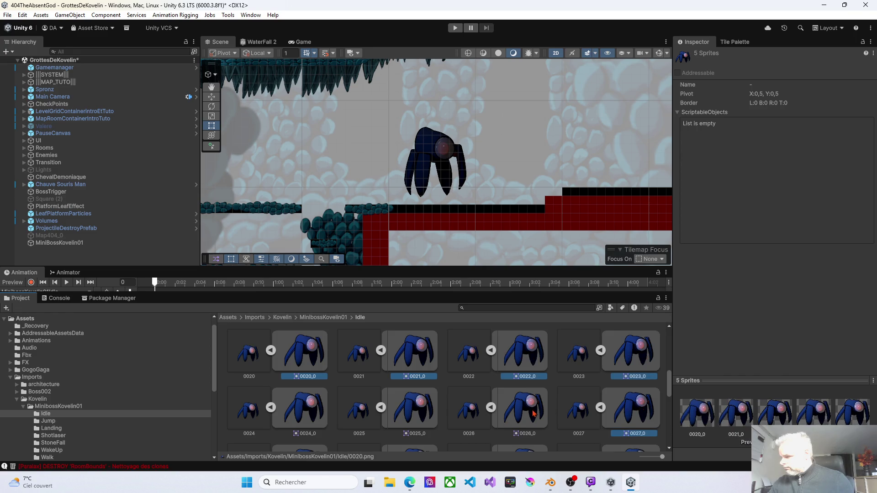
{"action": "left_click", "coordinate": [529, 402], "text": "ctrl"}
{"action": "left_click", "coordinate": [420, 401], "text": "ctrl"}
{"action": "left_click", "coordinate": [310, 416], "text": "ctrl"}
- Add sub-sprites 0028_0 through 0035_0 to the selection
{"action": "scroll", "coordinate": [301, 392], "scroll_direction": "down", "scroll_amount": 2}
{"action": "left_click", "coordinate": [315, 409], "text": "ctrl"}
{"action": "left_click", "coordinate": [421, 402], "text": "ctrl"}
{"action": "left_click", "coordinate": [526, 413], "text": "ctrl"}
{"action": "left_click", "coordinate": [631, 413], "text": "ctrl"}
{"action": "scroll", "coordinate": [580, 406], "scroll_direction": "down", "scroll_amount": 2}
{"action": "left_click", "coordinate": [617, 403], "text": "ctrl"}
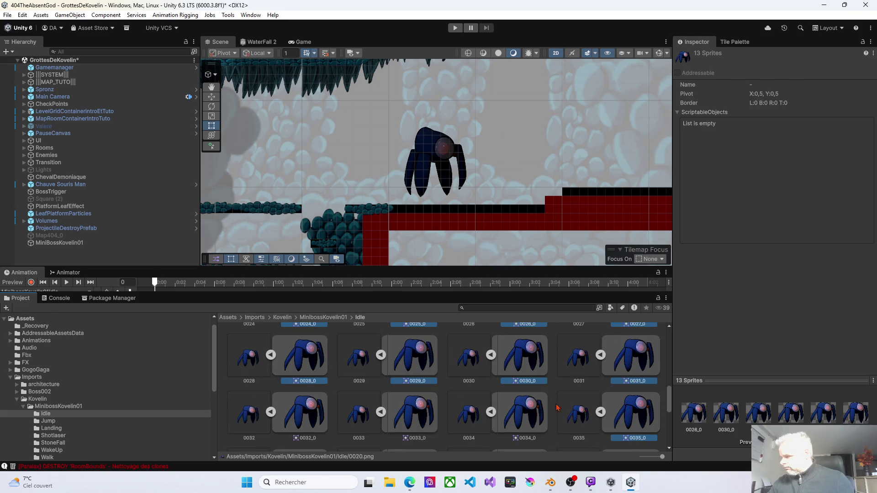
{"action": "left_click", "coordinate": [528, 409], "text": "ctrl"}
{"action": "left_click", "coordinate": [420, 404], "text": "ctrl"}
{"action": "left_click", "coordinate": [314, 420], "text": "ctrl"}
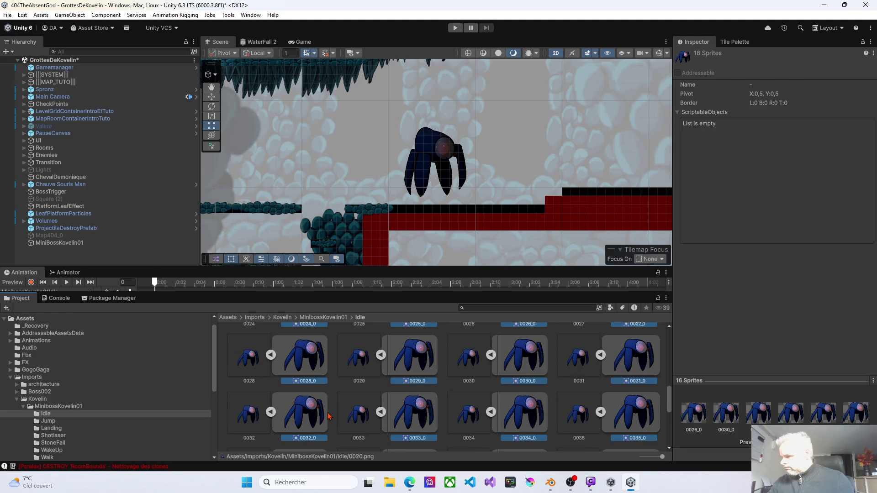
- Add sub-sprites 0036_0 through 0043_0 to the selection
{"action": "scroll", "coordinate": [314, 420], "scroll_direction": "down", "scroll_amount": 2}
{"action": "left_click", "coordinate": [314, 421], "text": "ctrl"}
{"action": "left_click", "coordinate": [404, 419], "text": "ctrl"}
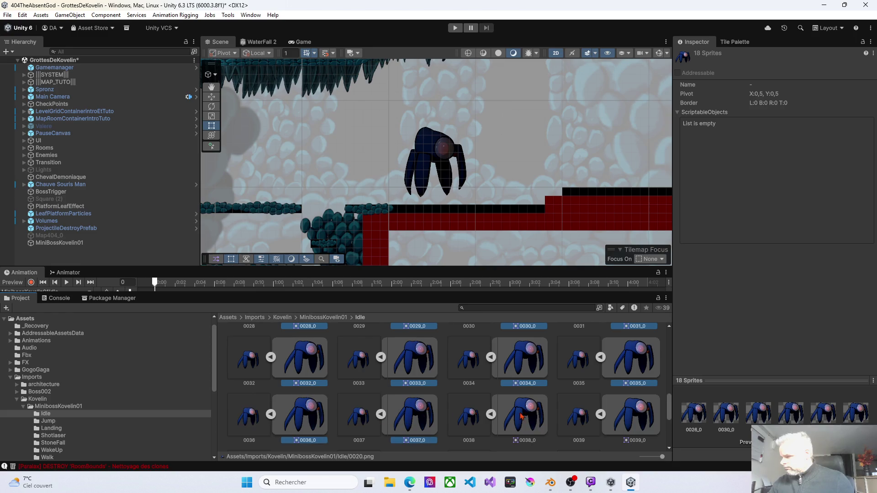
{"action": "left_click", "coordinate": [531, 414], "text": "ctrl"}
{"action": "left_click", "coordinate": [626, 419], "text": "ctrl"}
{"action": "scroll", "coordinate": [525, 425], "scroll_direction": "down", "scroll_amount": 2}
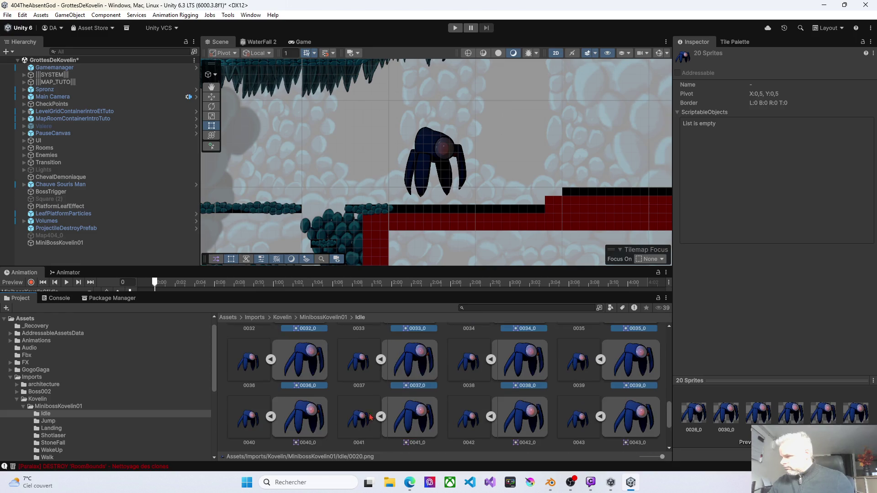
{"action": "left_click", "coordinate": [310, 424], "text": "ctrl"}
{"action": "left_click", "coordinate": [403, 423], "text": "ctrl"}
{"action": "left_click", "coordinate": [530, 409], "text": "ctrl"}
{"action": "left_click", "coordinate": [637, 420], "text": "ctrl"}
- Add sub-sprites 0044_0 through 0049_0 for 30 selected sprites, then switch to Edge
{"action": "scroll", "coordinate": [623, 419], "scroll_direction": "down", "scroll_amount": 2}
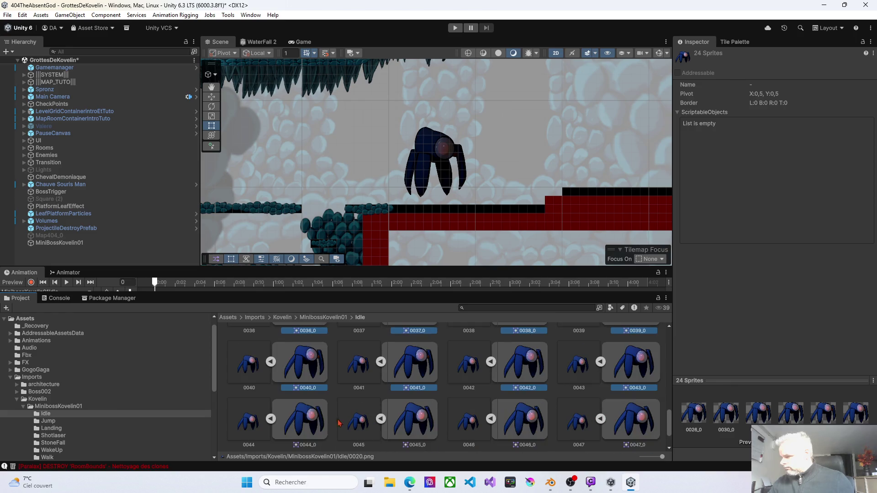
{"action": "left_click", "coordinate": [303, 424], "text": "ctrl"}
{"action": "left_click", "coordinate": [417, 414], "text": "ctrl"}
{"action": "left_click", "coordinate": [525, 418], "text": "ctrl"}
{"action": "left_click", "coordinate": [640, 414], "text": "ctrl"}
{"action": "scroll", "coordinate": [441, 414], "scroll_direction": "down", "scroll_amount": 2}
{"action": "left_click", "coordinate": [301, 426], "text": "ctrl"}
{"action": "left_click", "coordinate": [417, 421], "text": "ctrl"}
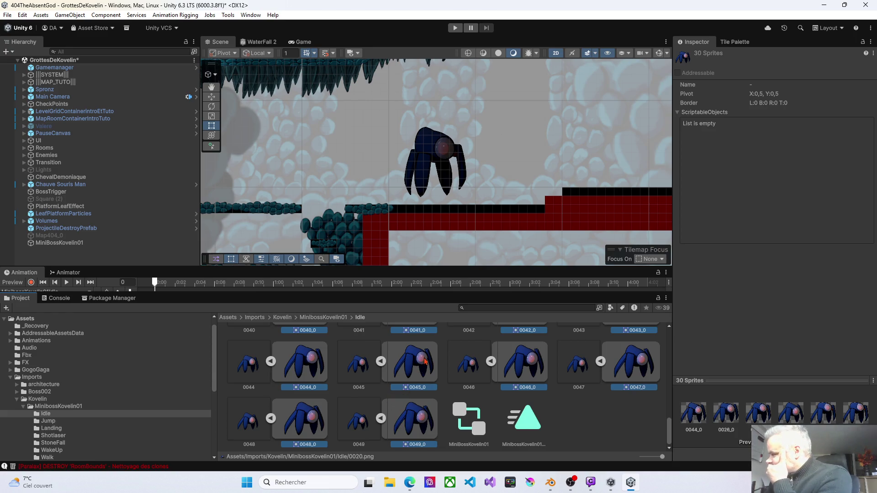
{"action": "scroll", "coordinate": [419, 350], "scroll_direction": "up", "scroll_amount": 4}
{"action": "scroll", "coordinate": [420, 350], "scroll_direction": "up", "scroll_amount": 8}
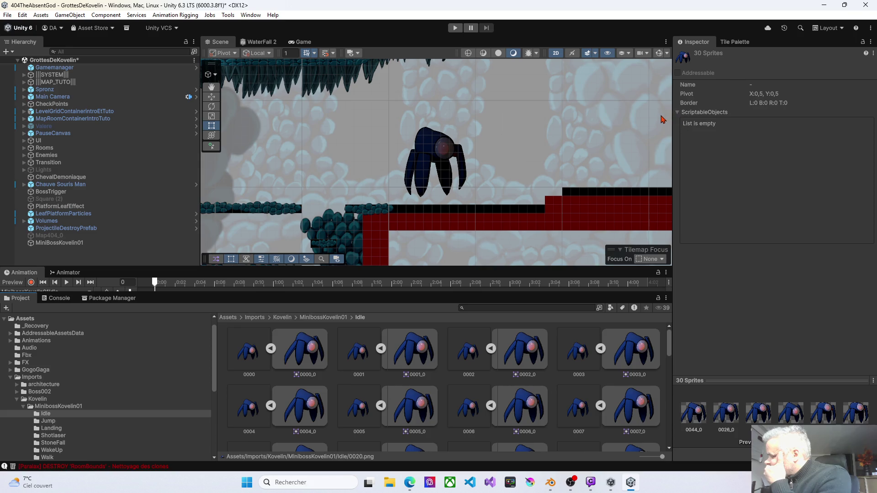
{"action": "left_click", "coordinate": [409, 486]}
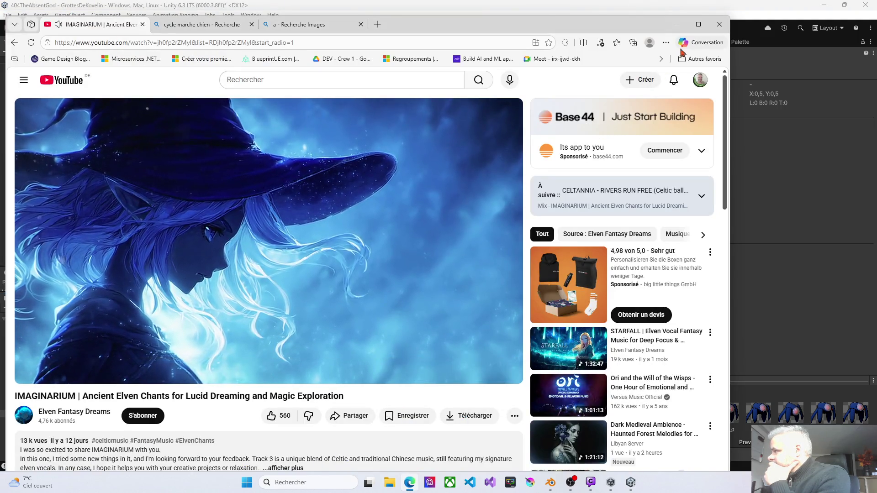
- In the Copilot sidebar, send a French question asking if the sprites can form one spritesheet
{"action": "left_click", "coordinate": [693, 41]}
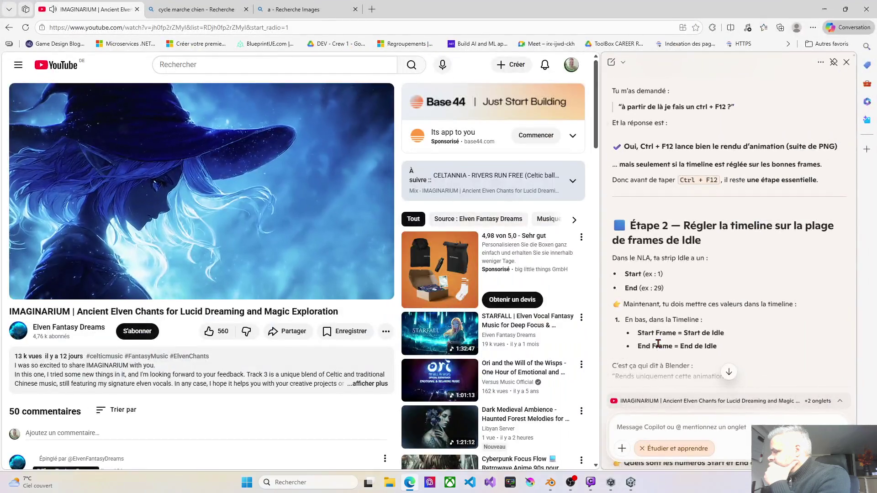
{"action": "scroll", "coordinate": [640, 320], "scroll_direction": "down", "scroll_amount": 3}
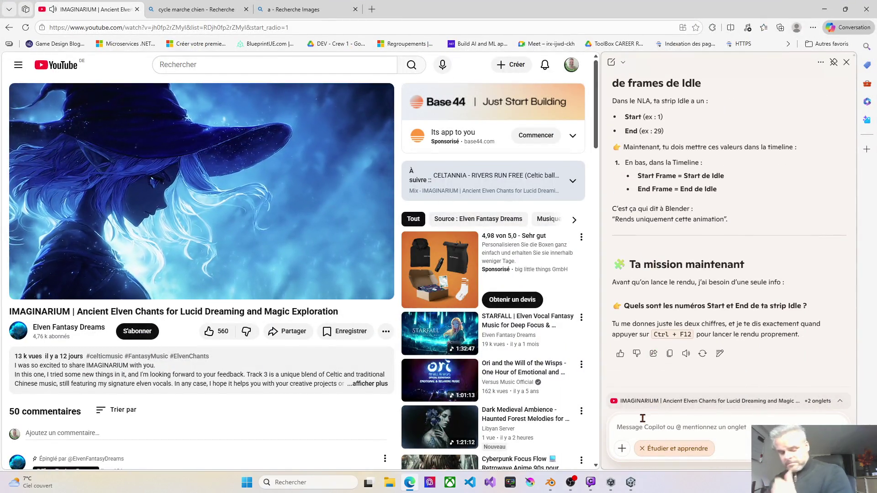
{"action": "type", "text": "existe t il de"}
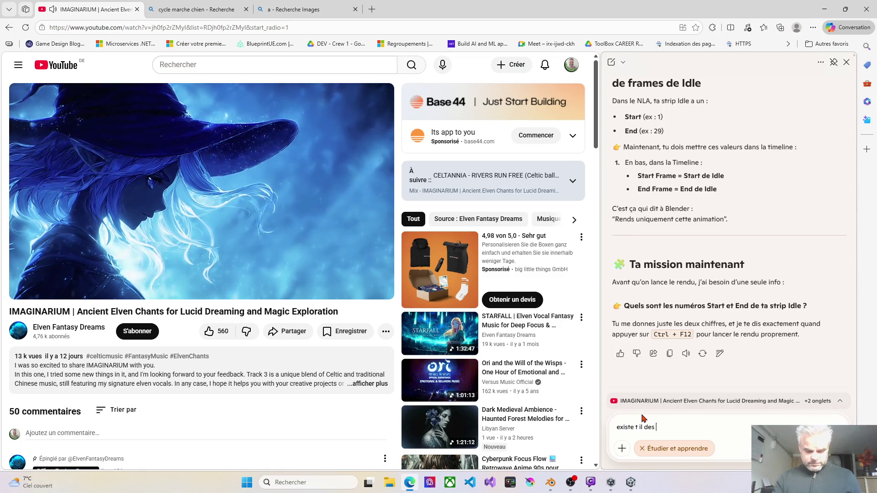
{"action": "type", "text": "siblités de f"}
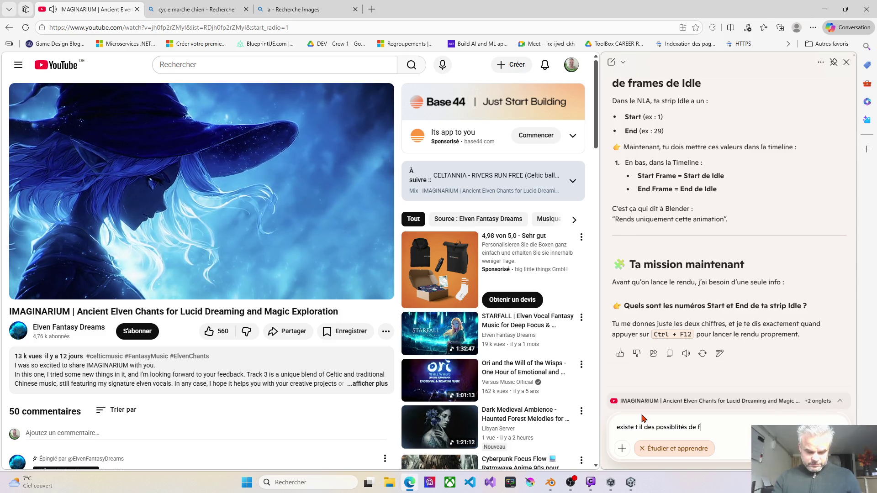
{"action": "type", "text": "aire"}
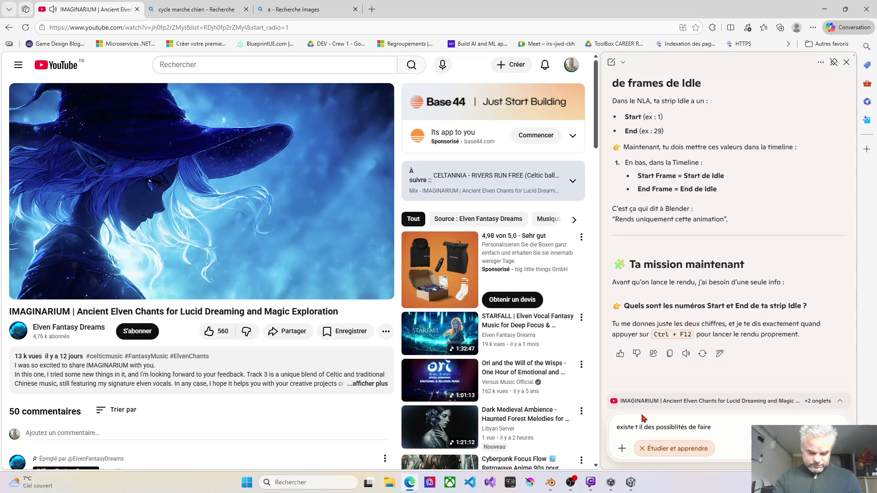
{"action": "type", "text": " un spriteshee"}
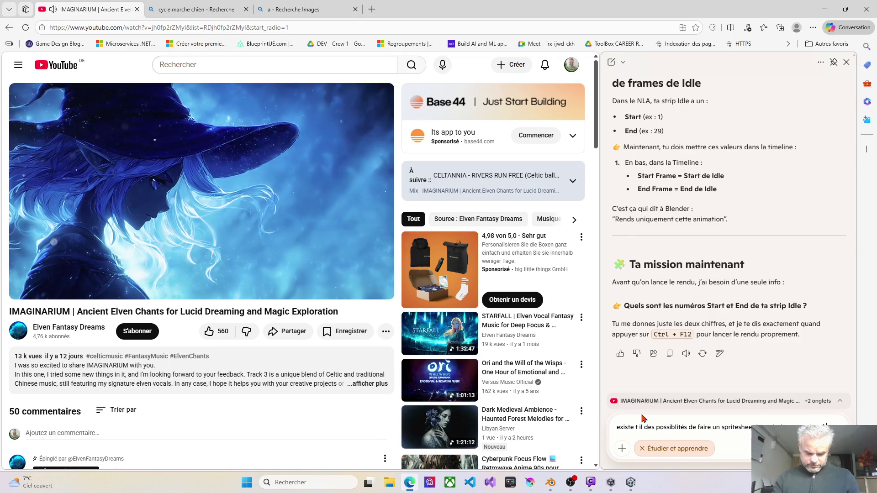
{"action": "type", "text": "us"}
{"action": "type", "text": "e"}
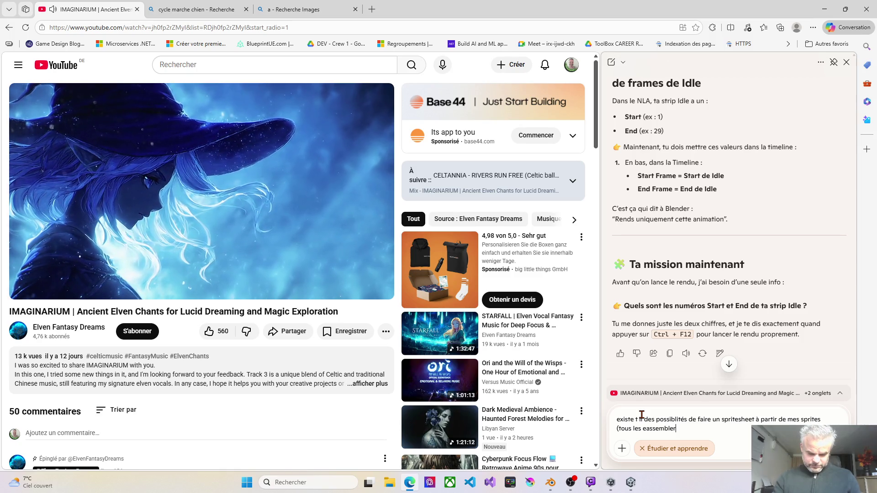
{"action": "type", "text": "s"}
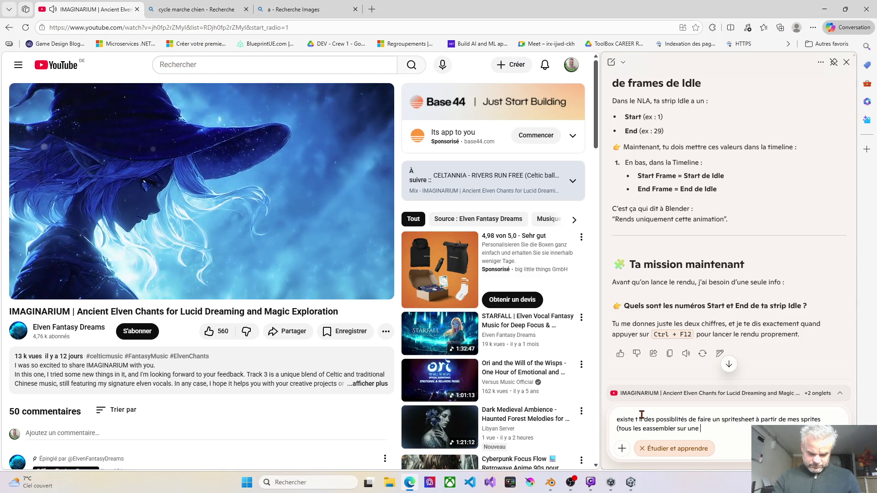
{"action": "type", "text": ")$"}
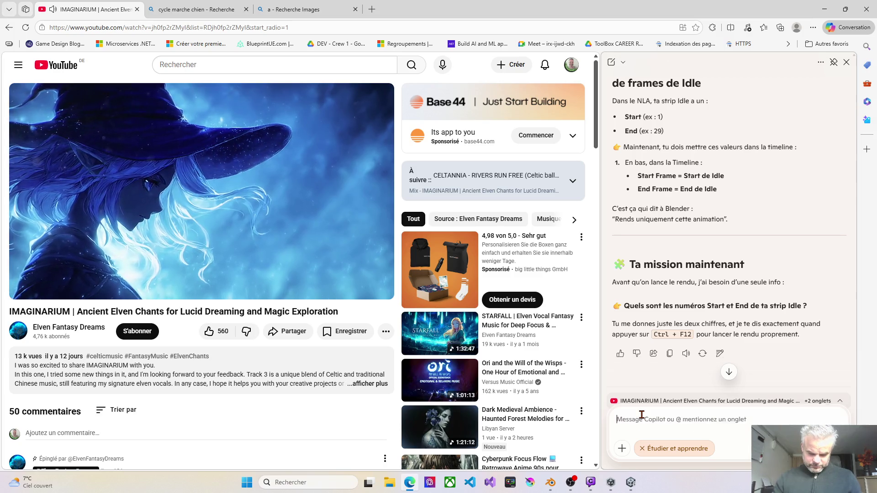
{"action": "key", "text": "Return"}
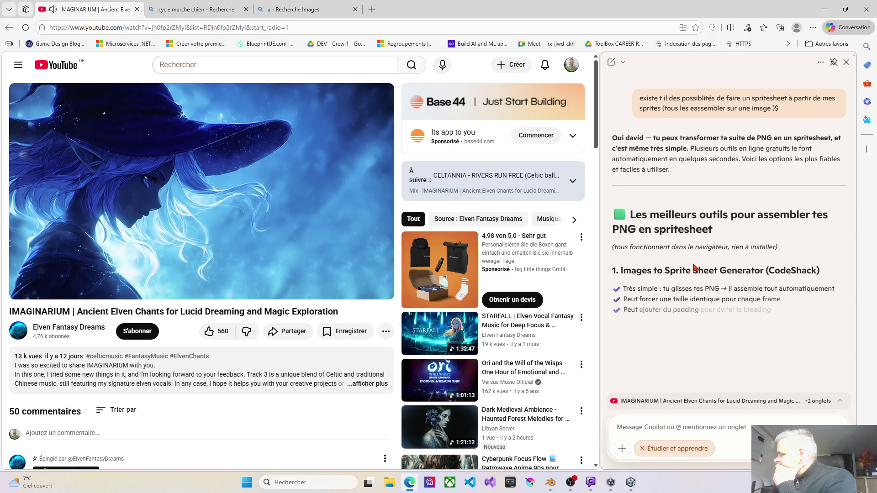
{"action": "scroll", "coordinate": [680, 293], "scroll_direction": "down", "scroll_amount": 1}
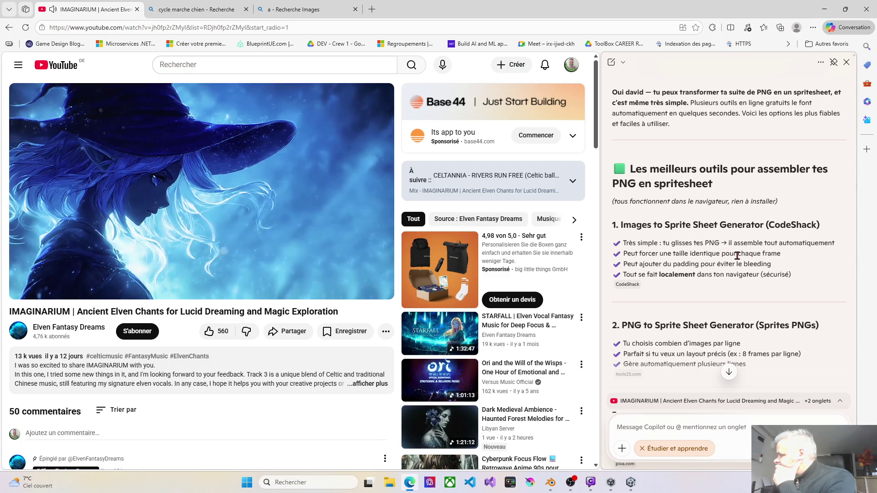
{"action": "scroll", "coordinate": [669, 270], "scroll_direction": "down", "scroll_amount": 1}
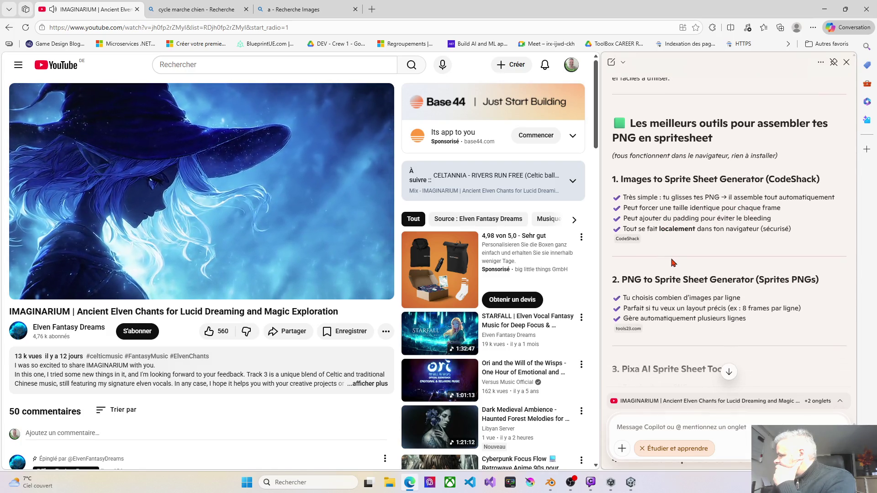
{"action": "scroll", "coordinate": [668, 253], "scroll_direction": "down", "scroll_amount": 1}
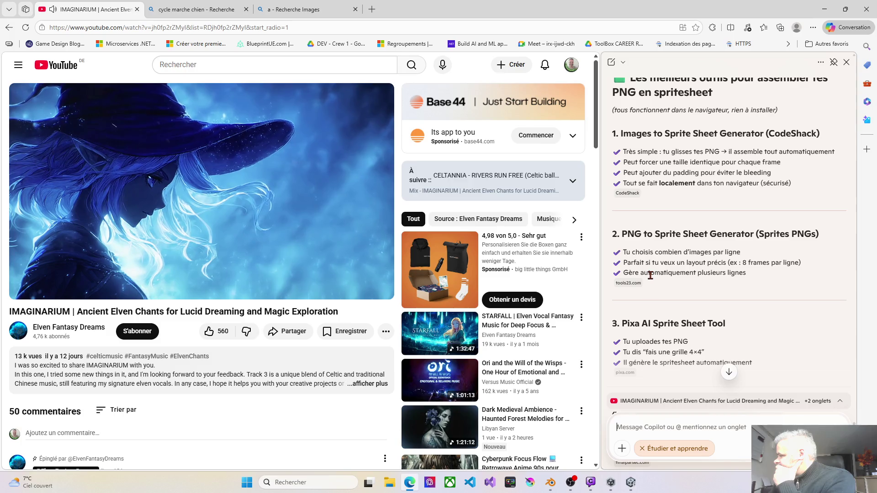
{"action": "scroll", "coordinate": [650, 274], "scroll_direction": "down", "scroll_amount": 2}
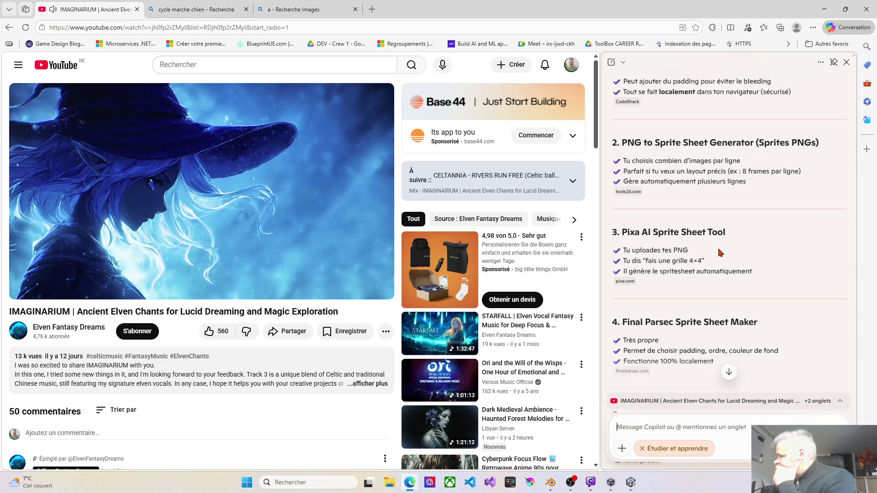
{"action": "scroll", "coordinate": [719, 253], "scroll_direction": "down", "scroll_amount": 1}
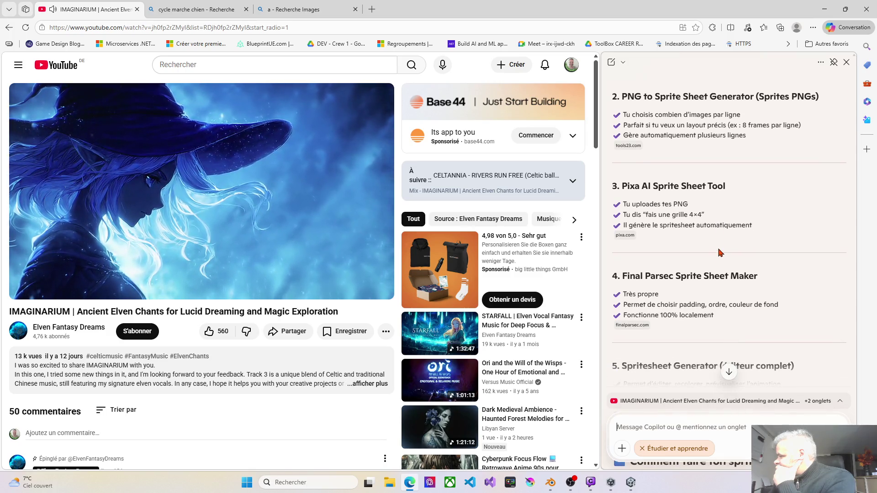
{"action": "scroll", "coordinate": [719, 253], "scroll_direction": "down", "scroll_amount": 1}
{"action": "scroll", "coordinate": [719, 253], "scroll_direction": "down", "scroll_amount": 4}
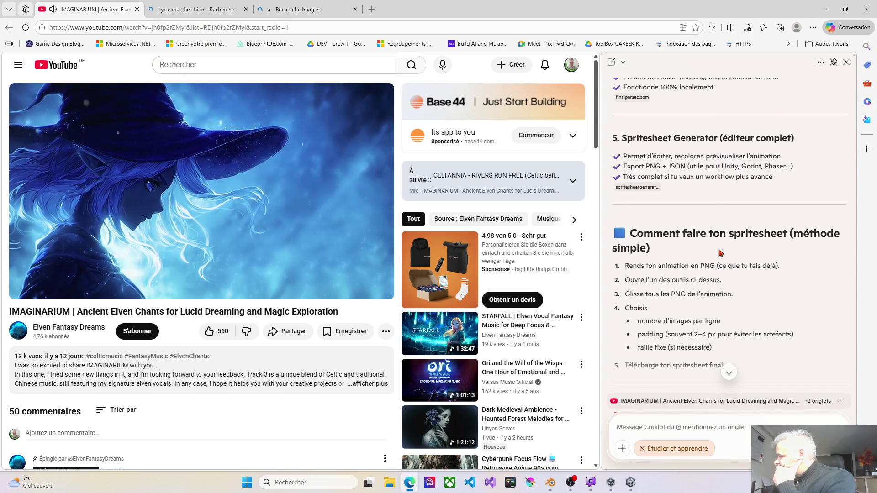
{"action": "scroll", "coordinate": [721, 253], "scroll_direction": "down", "scroll_amount": 2}
{"action": "scroll", "coordinate": [720, 252], "scroll_direction": "down", "scroll_amount": 2}
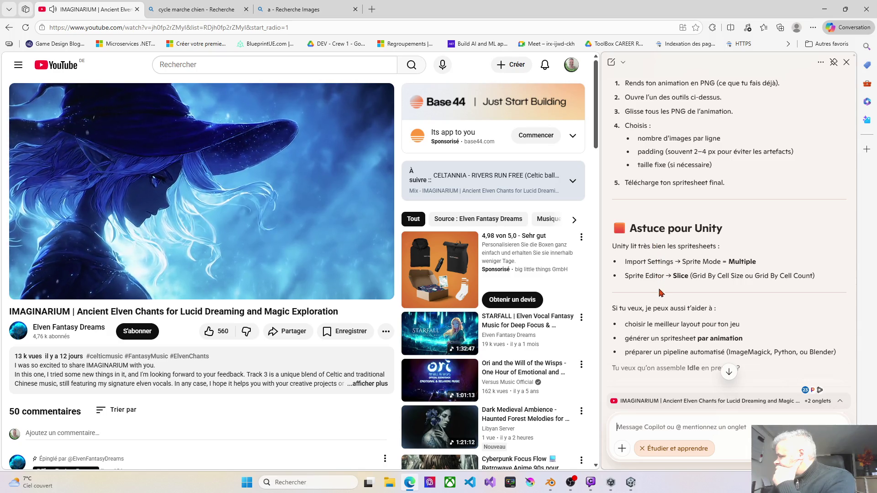
{"action": "scroll", "coordinate": [660, 294], "scroll_direction": "up", "scroll_amount": 3}
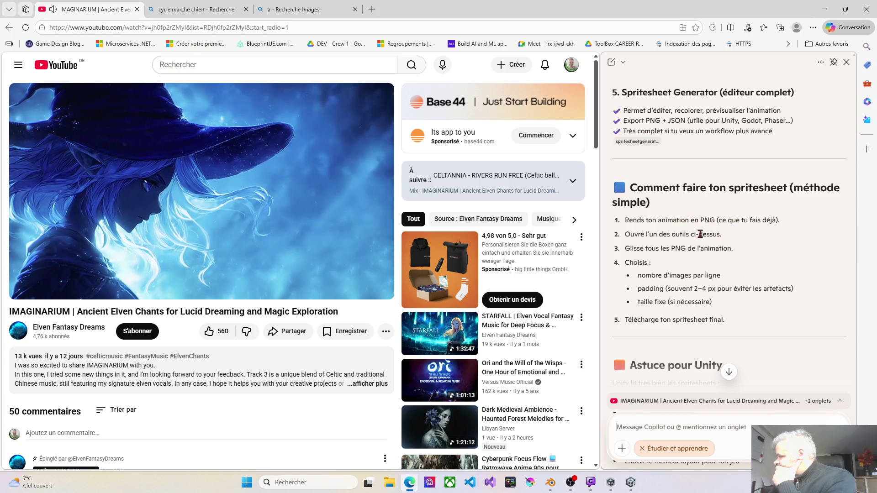
{"action": "scroll", "coordinate": [666, 260], "scroll_direction": "up", "scroll_amount": 3}
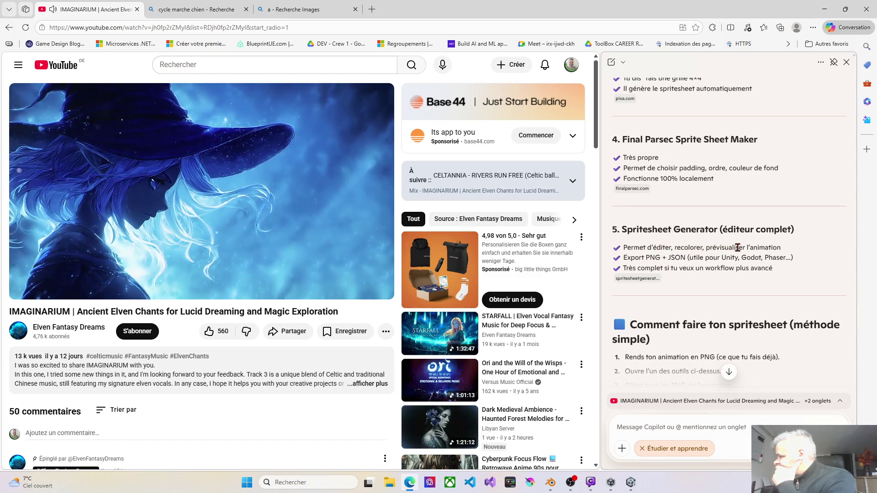
- Copy 'Spritesheet Generator' from Copilot and search for it on Bing
{"action": "left_click_drag", "start_coordinate": [622, 229], "coordinate": [717, 228]}
{"action": "key", "text": "ctrl+c"}
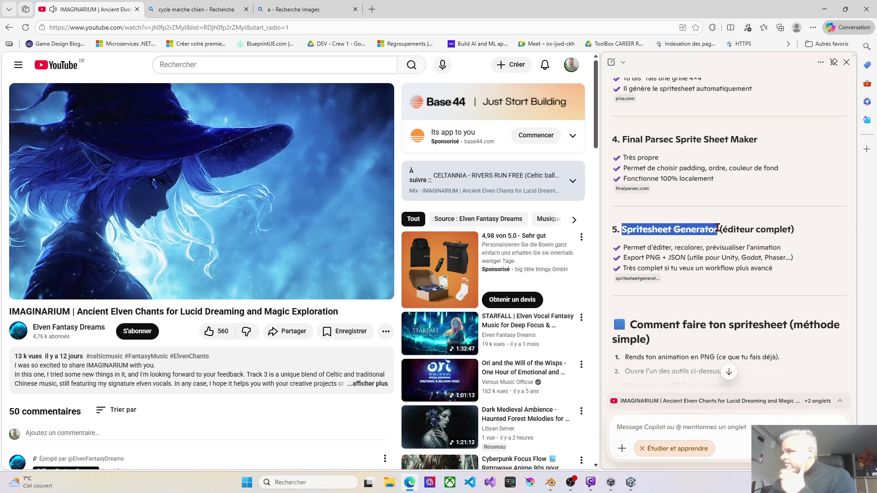
{"action": "left_click", "coordinate": [196, 9]}
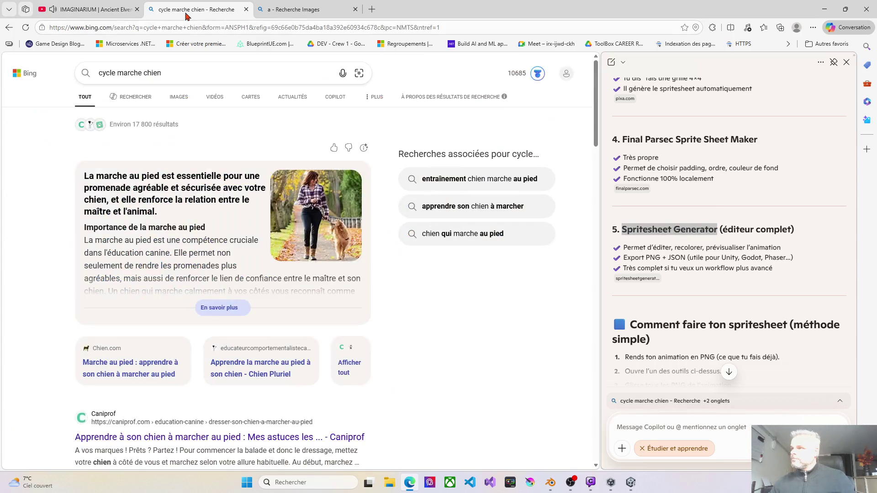
{"action": "left_click", "coordinate": [160, 27]}
{"action": "key", "text": "ctrl+v"}
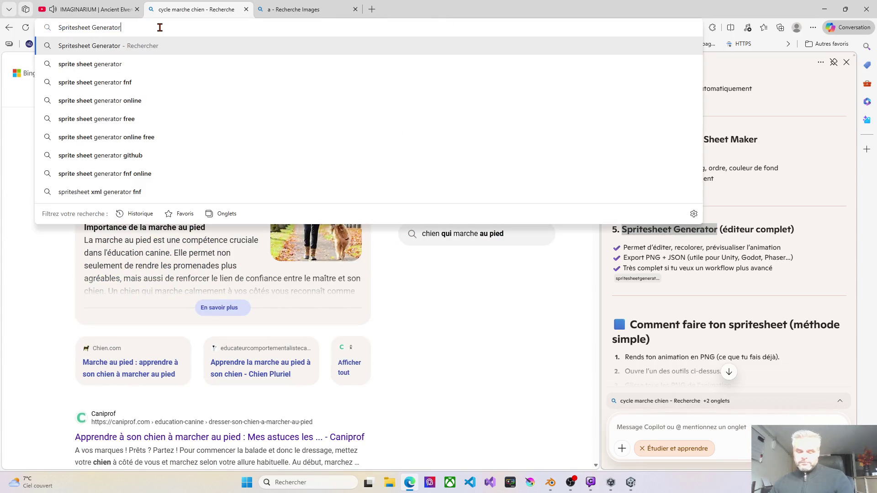
{"action": "key", "text": "Return"}
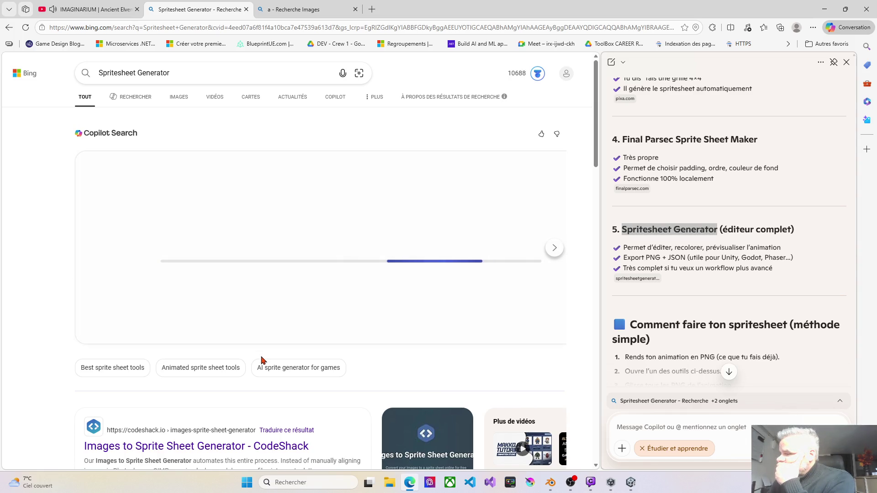
- Open the CodeShack Images to Sprite Sheet Generator result and its detailed cookie settings
{"action": "scroll", "coordinate": [261, 361], "scroll_direction": "down", "scroll_amount": 1}
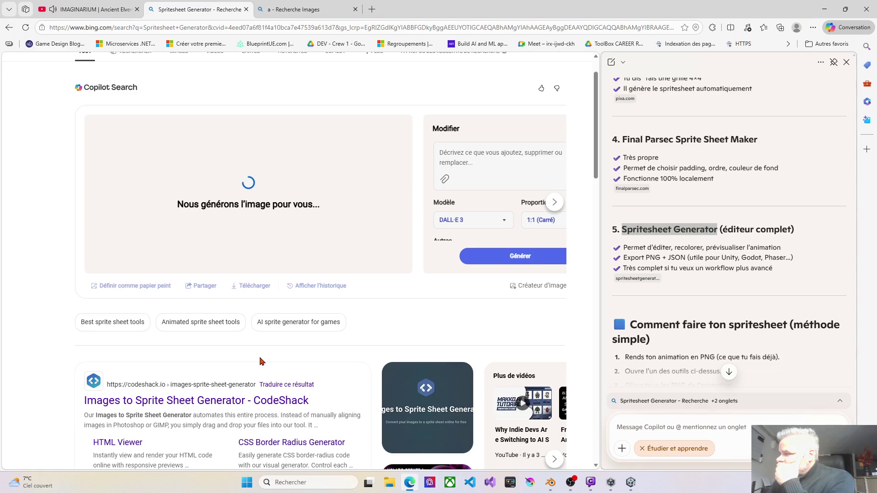
{"action": "left_click", "coordinate": [210, 404]}
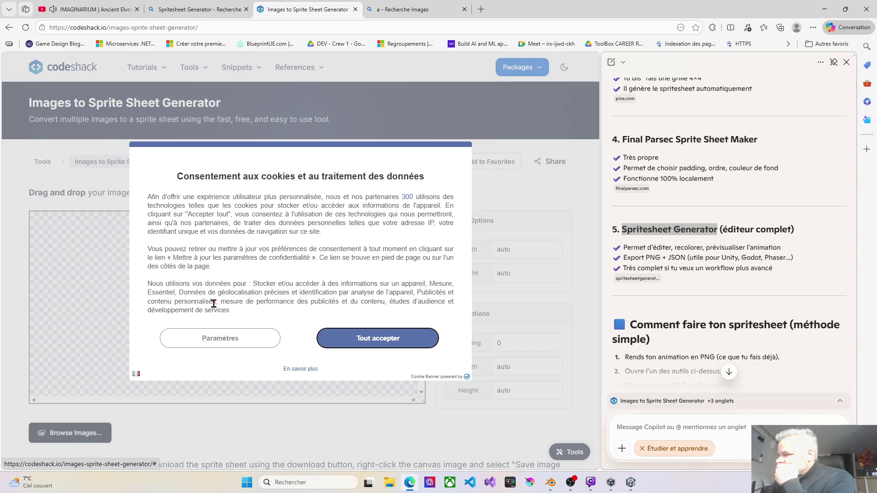
{"action": "left_click", "coordinate": [258, 344]}
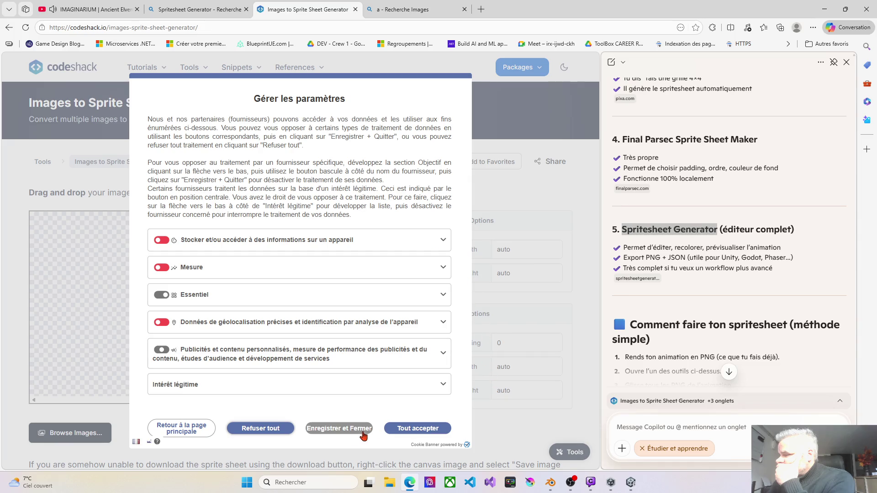
- Refuse all CodeShack cookies and bring up the Browse Images file chooser
{"action": "left_click", "coordinate": [274, 431]}
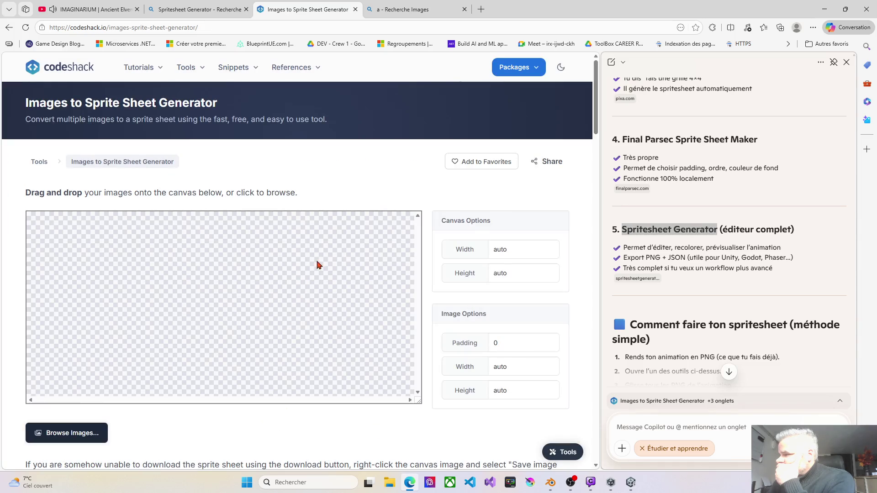
{"action": "scroll", "coordinate": [315, 274], "scroll_direction": "down", "scroll_amount": 2}
{"action": "scroll", "coordinate": [315, 275], "scroll_direction": "down", "scroll_amount": 1}
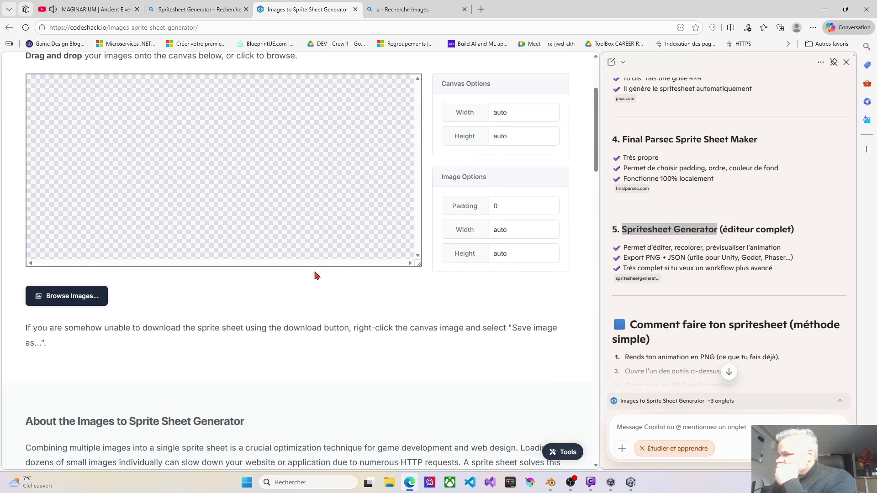
{"action": "left_click", "coordinate": [90, 301]}
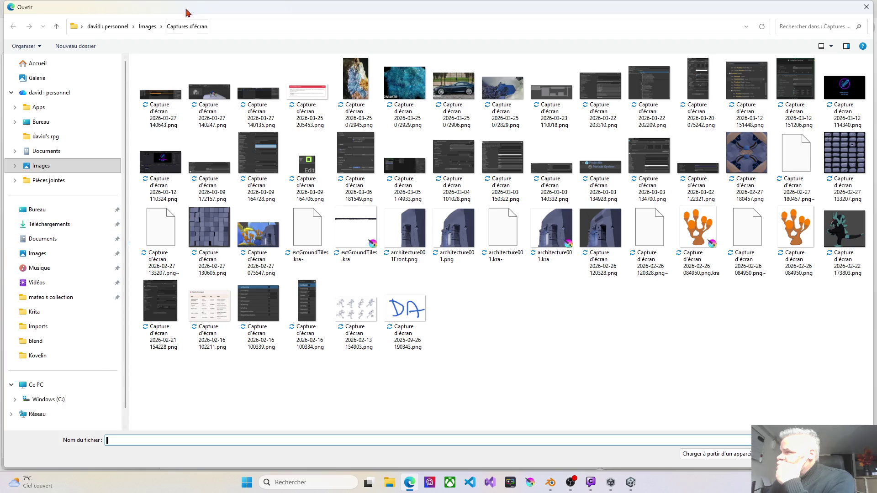
{"action": "mouse_move", "coordinate": [221, 9]}
{"action": "left_mouse_down"}
{"action": "mouse_move", "coordinate": [0, 49]}
{"action": "mouse_move", "coordinate": [0, 15]}
{"action": "left_mouse_up"}
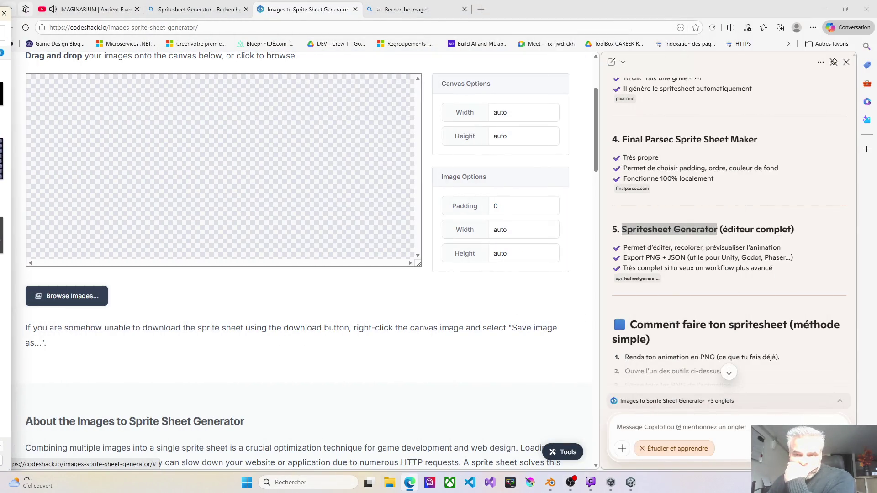
- Load the chosen blue sprite PNG onto the generator canvas
{"action": "key", "text": "Escape"}
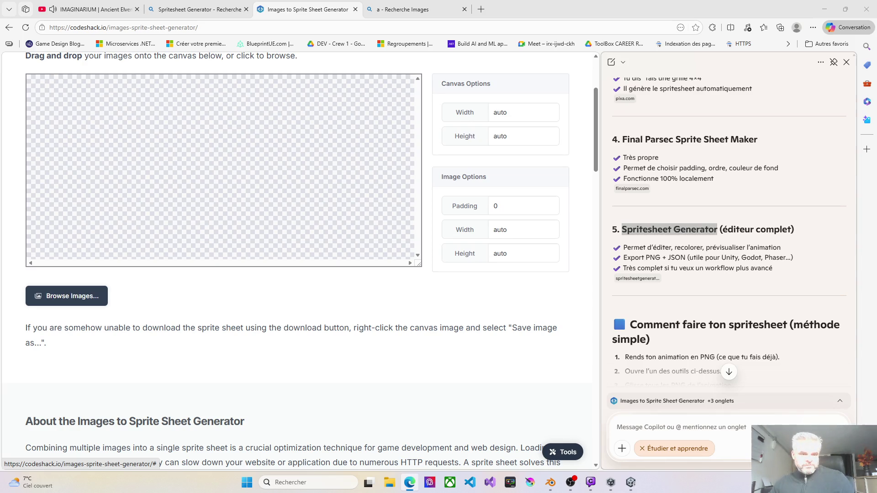
{"action": "key", "text": "Return"}
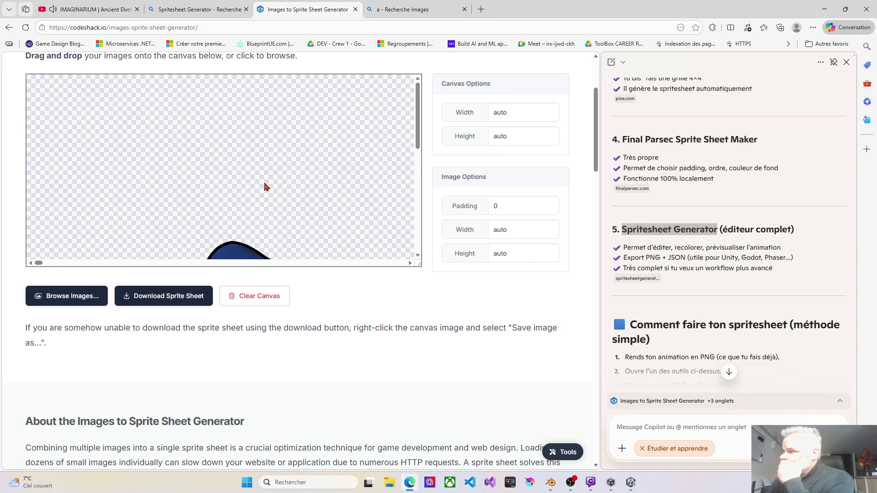
- Scroll through the loaded sprite on the canvas, then reload the page to empty it
{"action": "scroll", "coordinate": [265, 186], "scroll_direction": "down", "scroll_amount": 8}
{"action": "scroll", "coordinate": [265, 197], "scroll_direction": "up", "scroll_amount": 3}
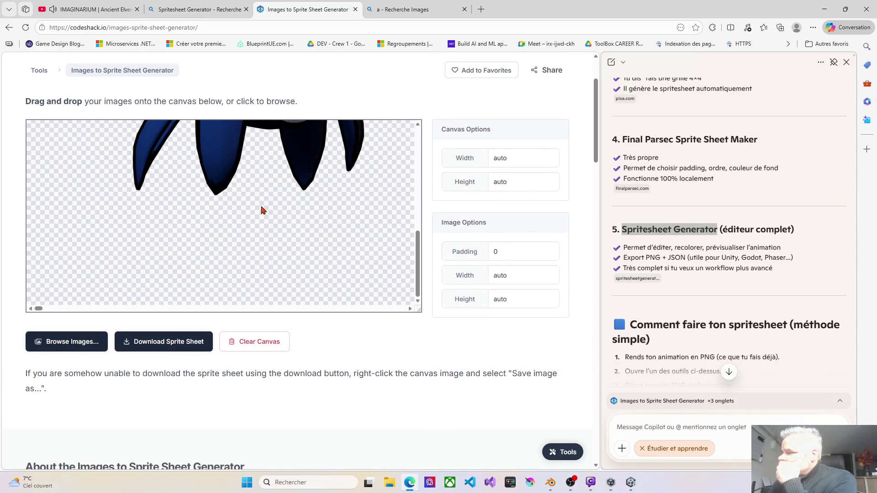
{"action": "scroll", "coordinate": [263, 210], "scroll_direction": "up", "scroll_amount": 10}
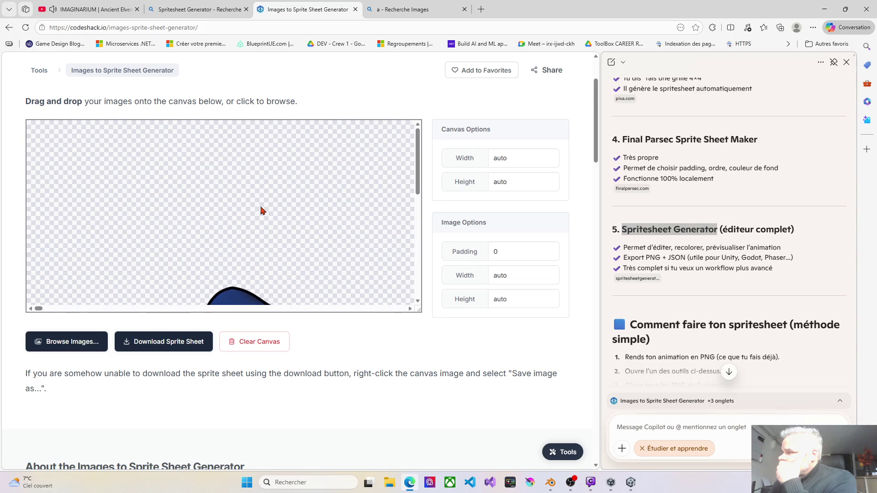
{"action": "scroll", "coordinate": [262, 211], "scroll_direction": "down", "scroll_amount": 3}
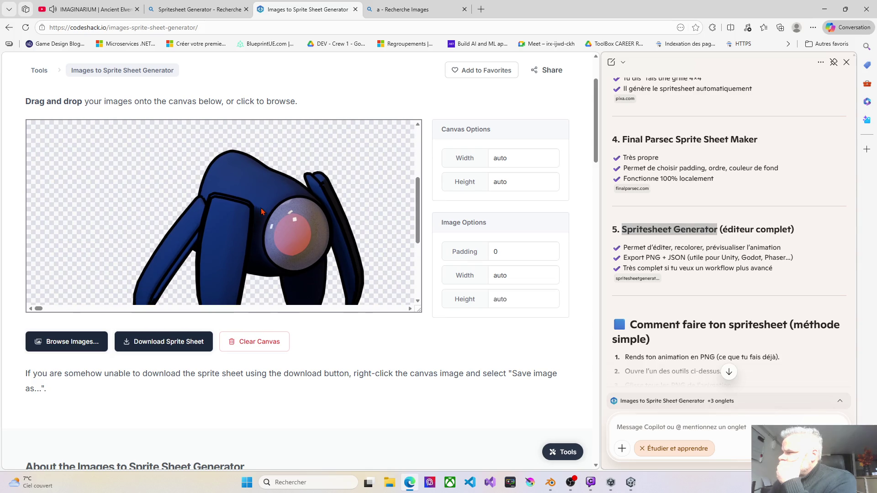
{"action": "scroll", "coordinate": [262, 211], "scroll_direction": "down", "scroll_amount": 3}
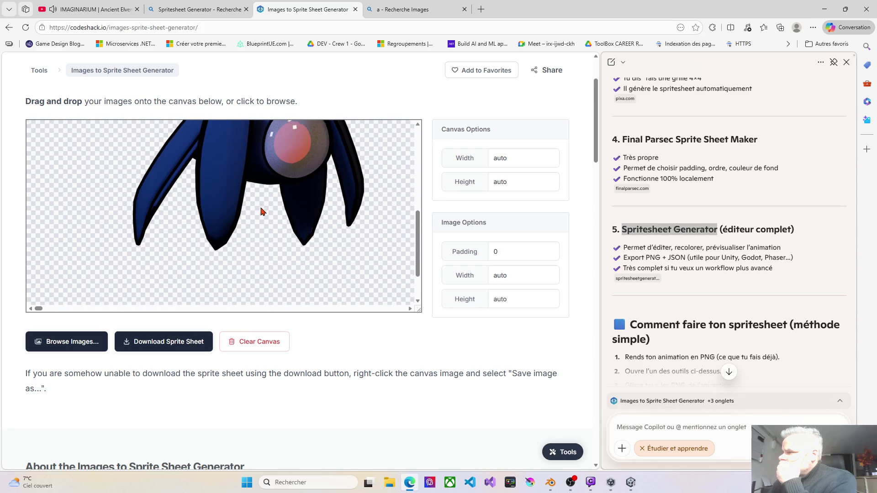
{"action": "scroll", "coordinate": [263, 210], "scroll_direction": "up", "scroll_amount": 2}
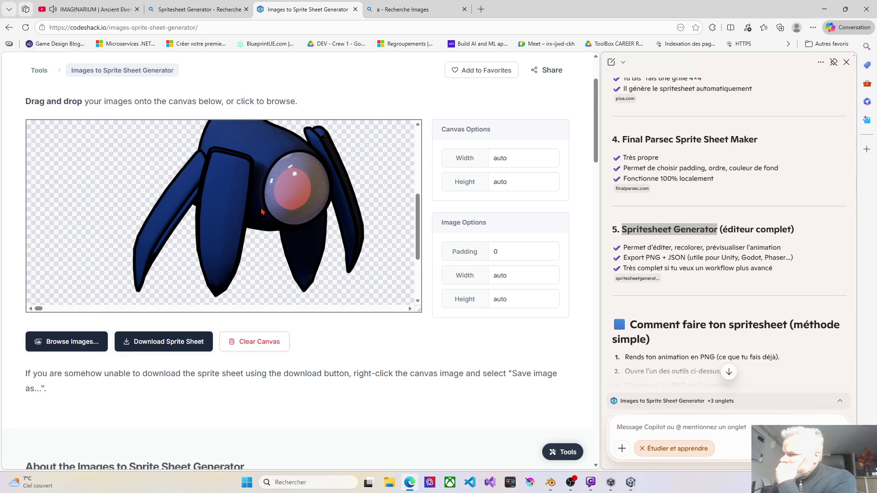
{"action": "scroll", "coordinate": [261, 210], "scroll_direction": "up", "scroll_amount": 2}
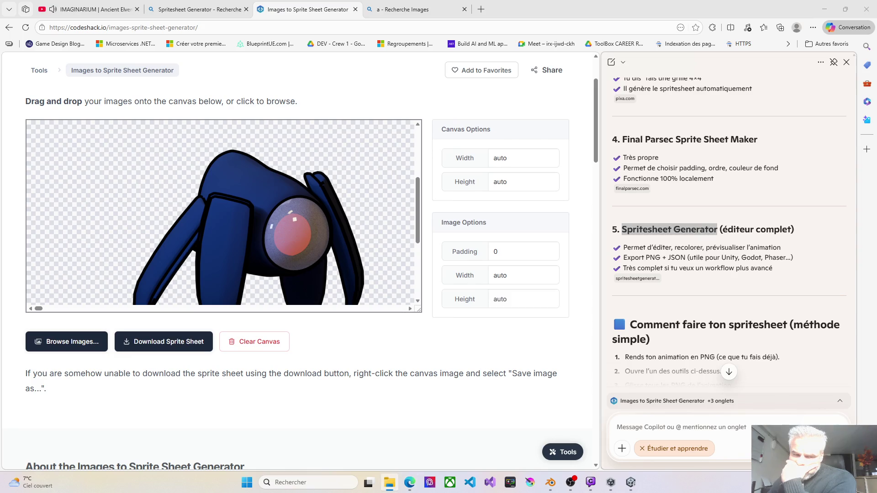
{"action": "left_click", "coordinate": [351, 93]}
{"action": "key", "text": "F5"}
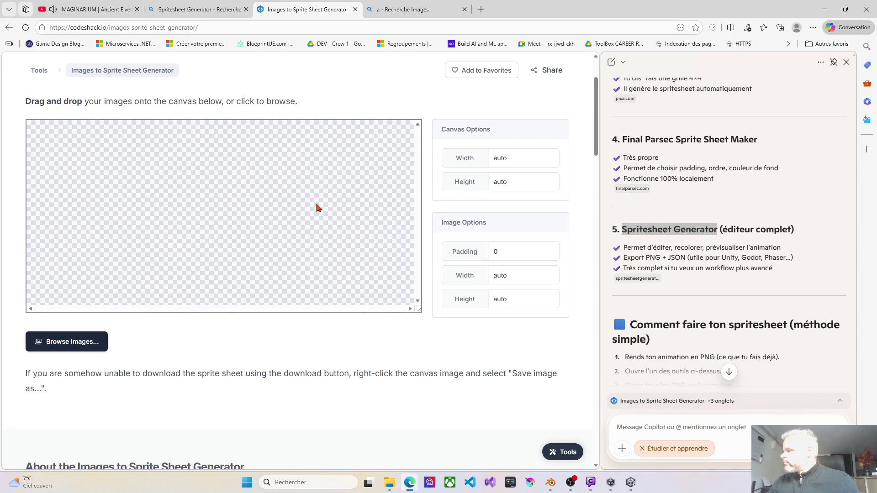
{"action": "left_click", "coordinate": [493, 251]}
{"action": "type", "text": "0"}
{"action": "key", "text": "BackSpace"}
{"action": "type", "text": "1"}
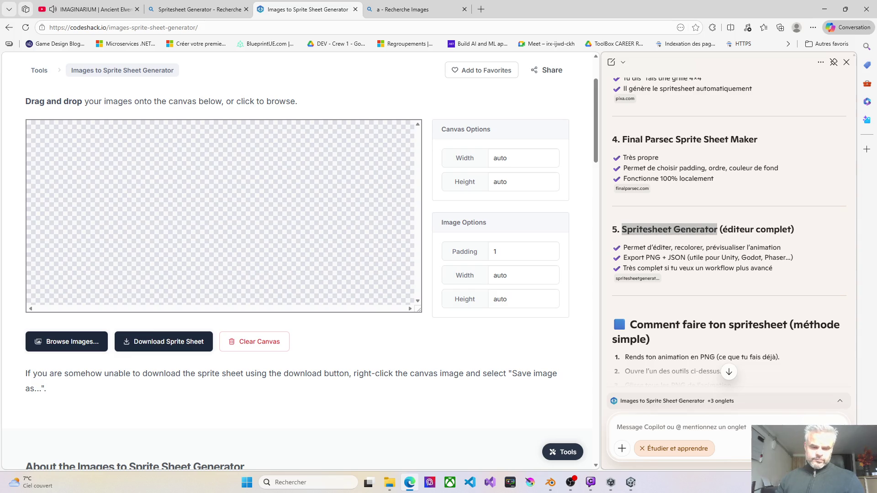
{"action": "key", "text": "super+e"}
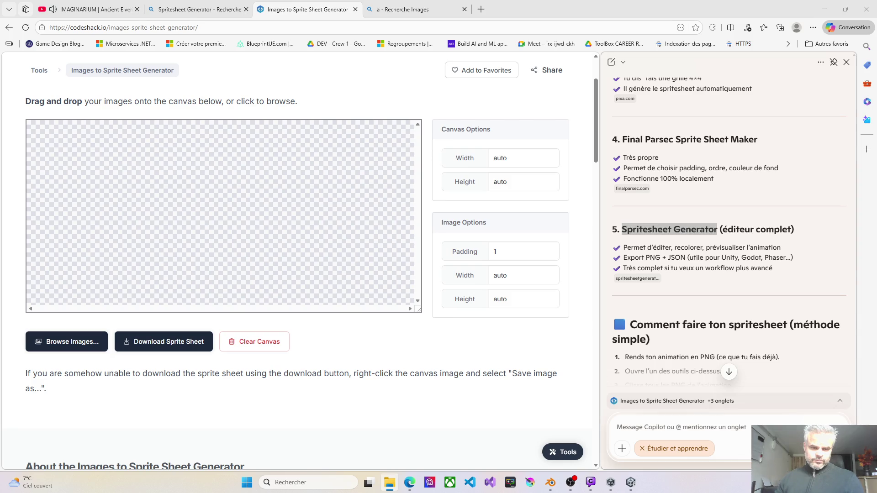
{"action": "mouse_move", "coordinate": [105, 156]}
{"action": "left_mouse_down"}
{"action": "mouse_move", "coordinate": [186, 163]}
{"action": "mouse_move", "coordinate": [241, 197]}
{"action": "left_mouse_up"}
{"action": "scroll", "coordinate": [225, 190], "scroll_direction": "down", "scroll_amount": 10}
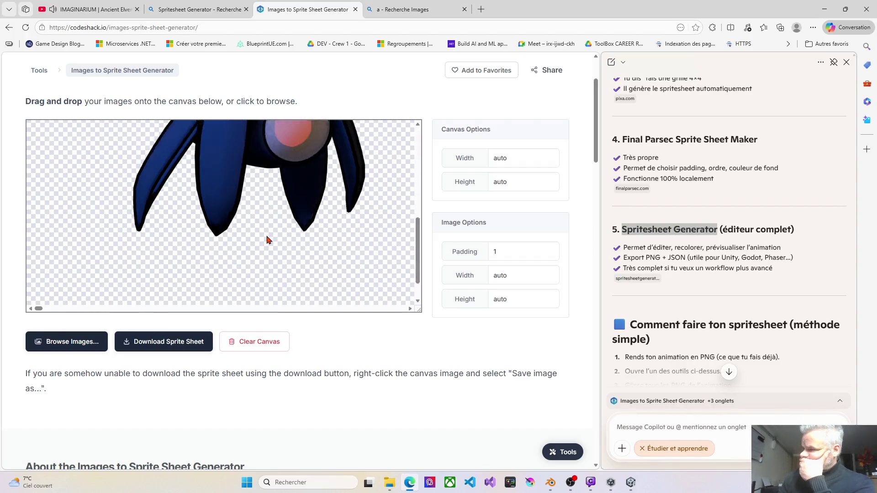
{"action": "scroll", "coordinate": [229, 256], "scroll_direction": "up", "scroll_amount": 3}
{"action": "scroll", "coordinate": [137, 293], "scroll_direction": "down", "scroll_amount": 3}
{"action": "mouse_move", "coordinate": [39, 308]}
{"action": "left_mouse_down"}
{"action": "mouse_move", "coordinate": [78, 306]}
{"action": "mouse_move", "coordinate": [35, 301]}
{"action": "left_mouse_up"}
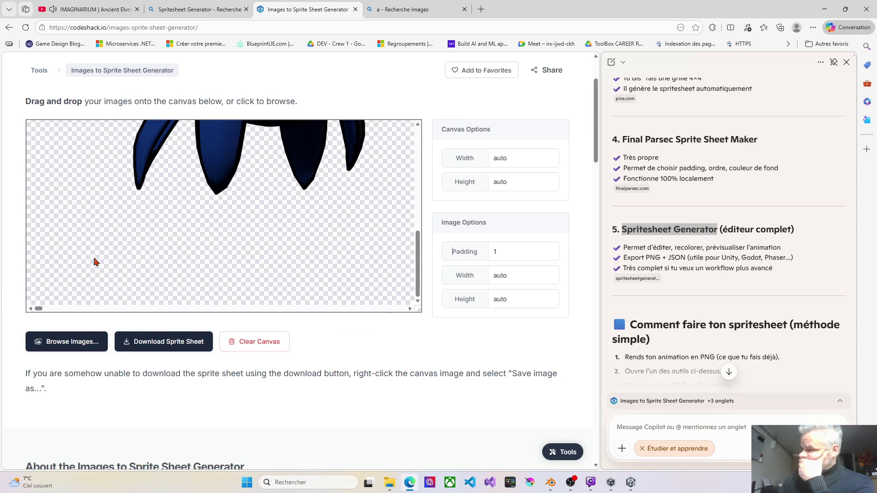
{"action": "scroll", "coordinate": [352, 214], "scroll_direction": "up", "scroll_amount": 6}
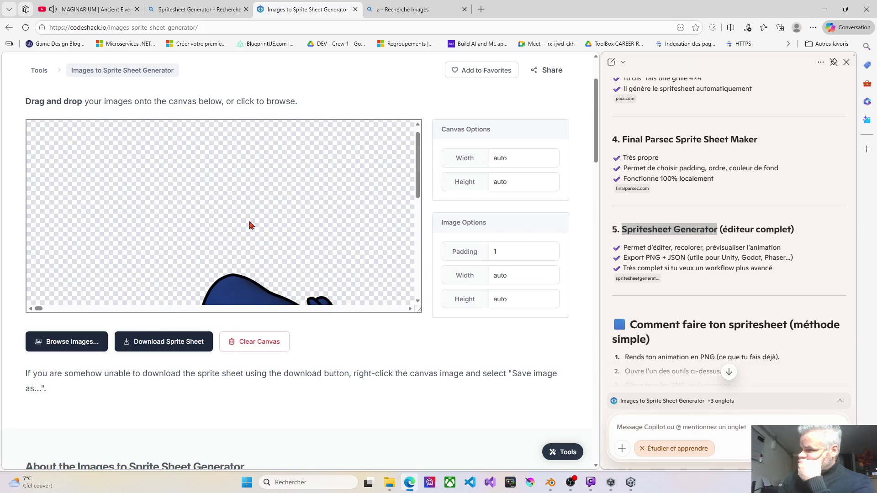
{"action": "scroll", "coordinate": [252, 225], "scroll_direction": "down", "scroll_amount": 5}
{"action": "scroll", "coordinate": [252, 244], "scroll_direction": "down", "scroll_amount": 2}
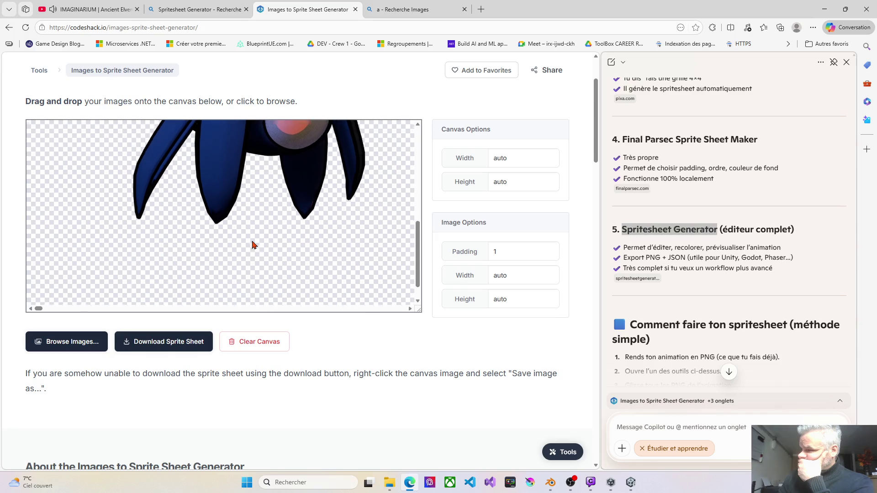
{"action": "scroll", "coordinate": [263, 343], "scroll_direction": "down", "scroll_amount": 3}
{"action": "scroll", "coordinate": [264, 344], "scroll_direction": "down", "scroll_amount": 10}
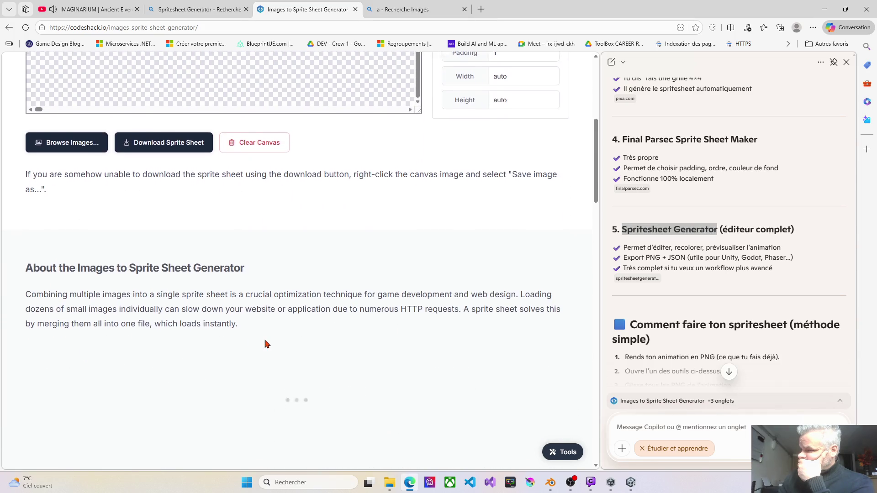
{"action": "scroll", "coordinate": [265, 341], "scroll_direction": "up", "scroll_amount": 10}
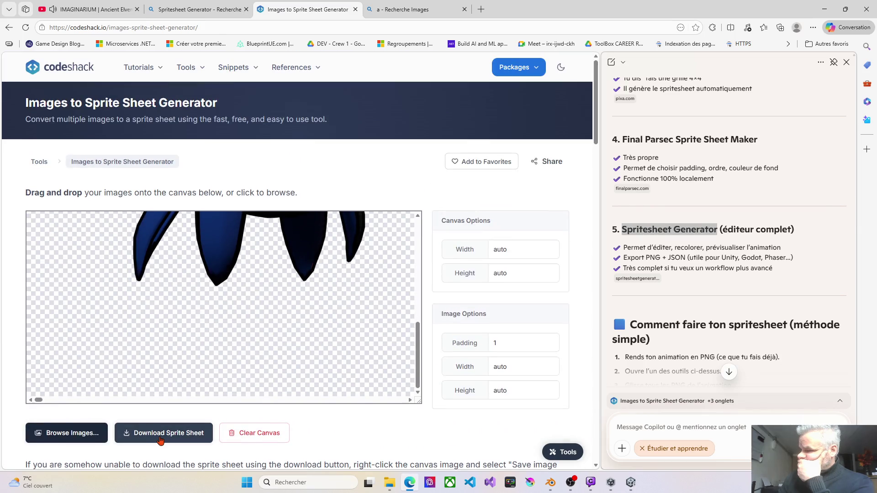
- Download spritesheet.png and view it in Photos: a 51251 × 1026 single-row strip
{"action": "left_click", "coordinate": [161, 437]}
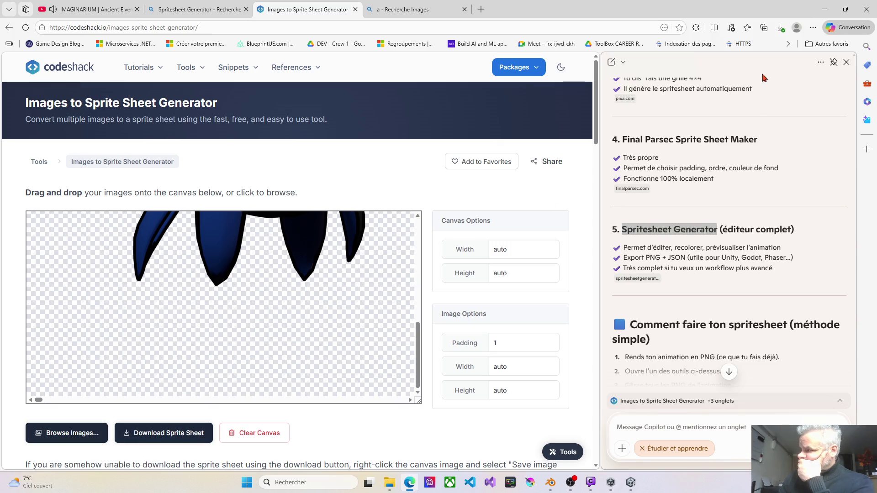
{"action": "left_click", "coordinate": [781, 29]}
{"action": "left_click", "coordinate": [658, 68]}
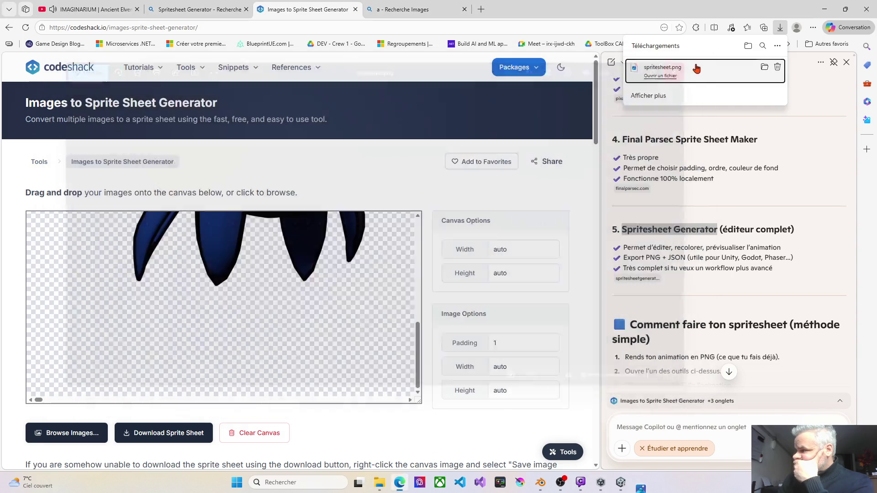
{"action": "left_click", "coordinate": [691, 65]}
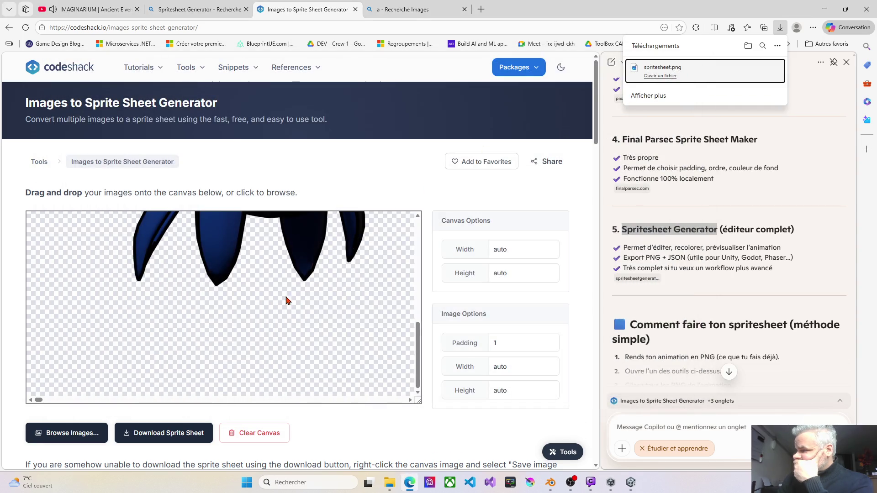
{"action": "scroll", "coordinate": [286, 299], "scroll_direction": "up", "scroll_amount": 6}
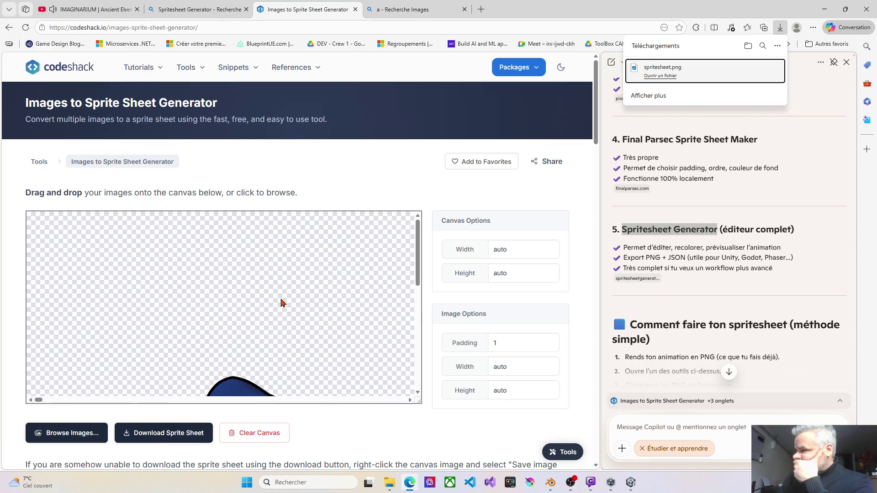
{"action": "scroll", "coordinate": [275, 334], "scroll_direction": "down", "scroll_amount": 5}
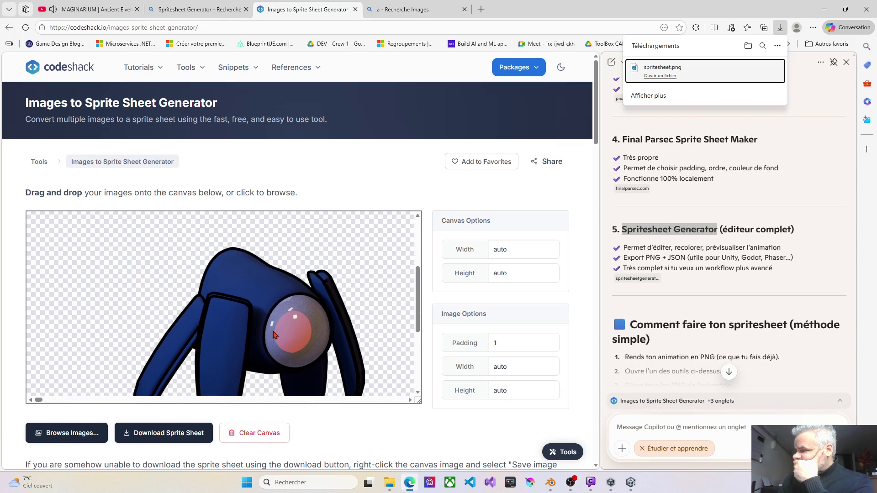
{"action": "scroll", "coordinate": [276, 334], "scroll_direction": "up", "scroll_amount": 1}
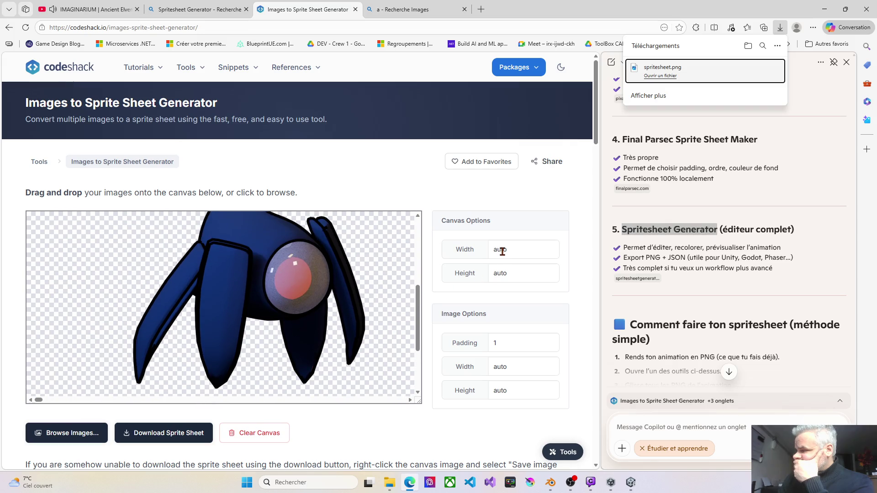
- Set the Canvas Options width and height to 4096
{"action": "left_click_drag", "start_coordinate": [495, 250], "coordinate": [512, 248]}
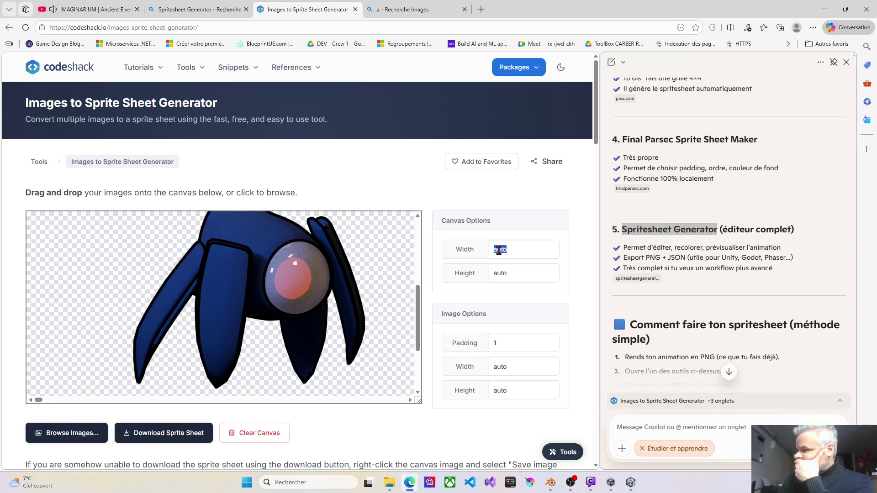
{"action": "type", "text": "1"}
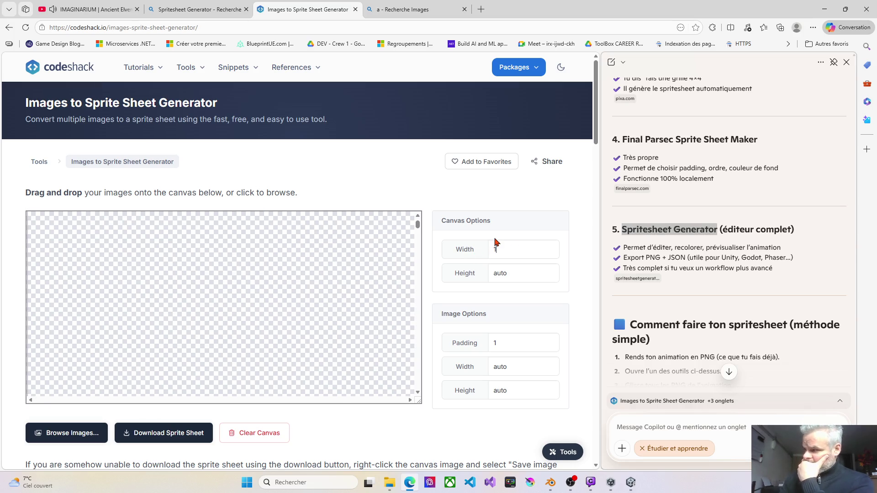
{"action": "type", "text": "20"}
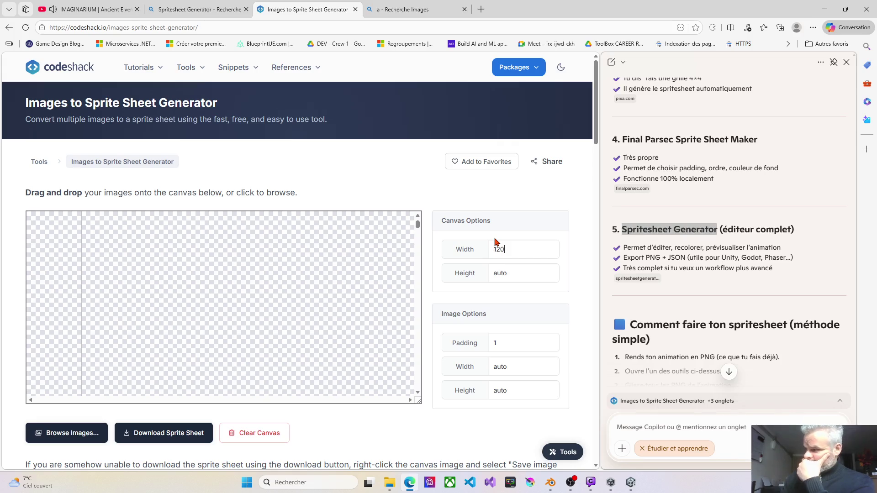
{"action": "key", "text": "BackSpace"}
{"action": "key", "text": "BackSpace"}
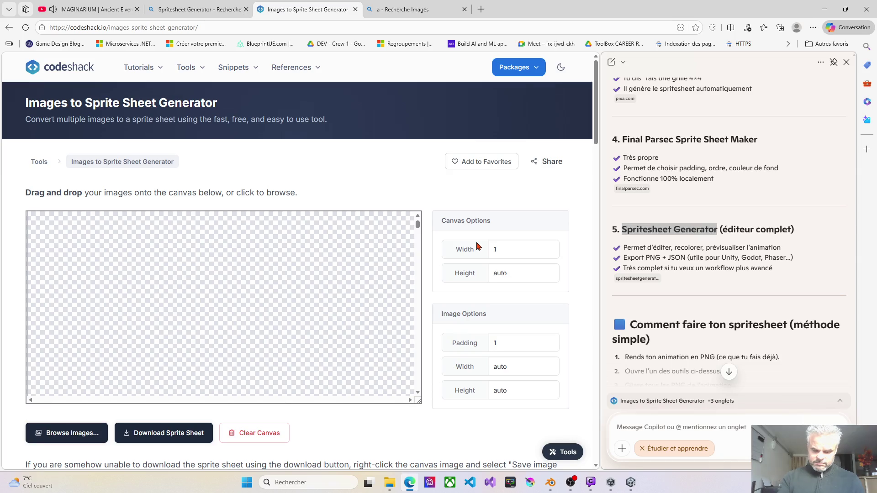
{"action": "type", "text": "920"}
{"action": "key", "text": "Tab"}
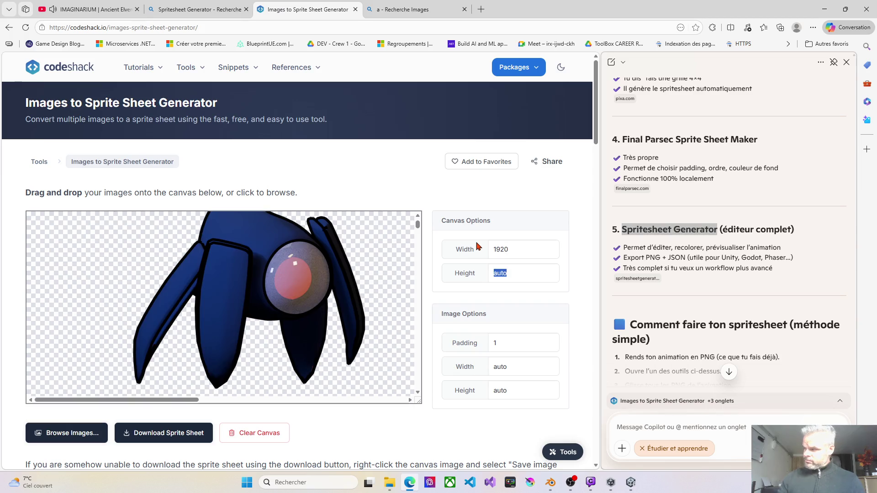
{"action": "key", "text": "BackSpace"}
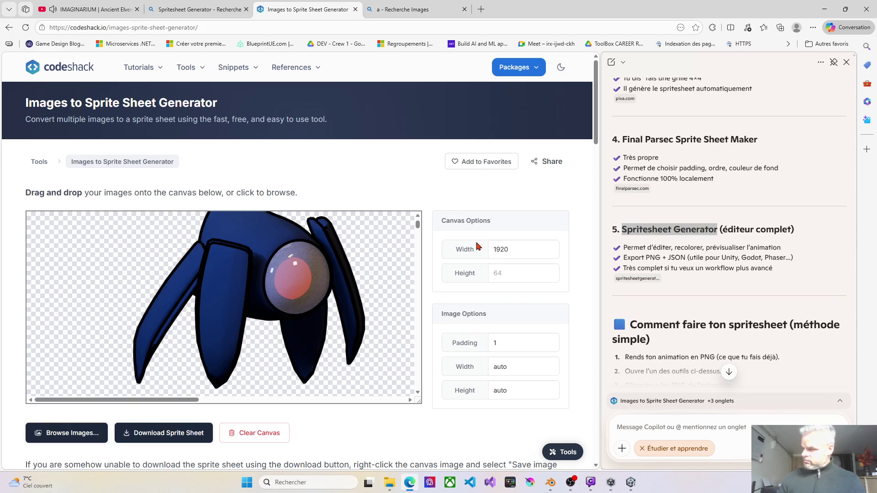
{"action": "left_click_drag", "start_coordinate": [509, 248], "coordinate": [478, 251]}
{"action": "type", "text": "4"}
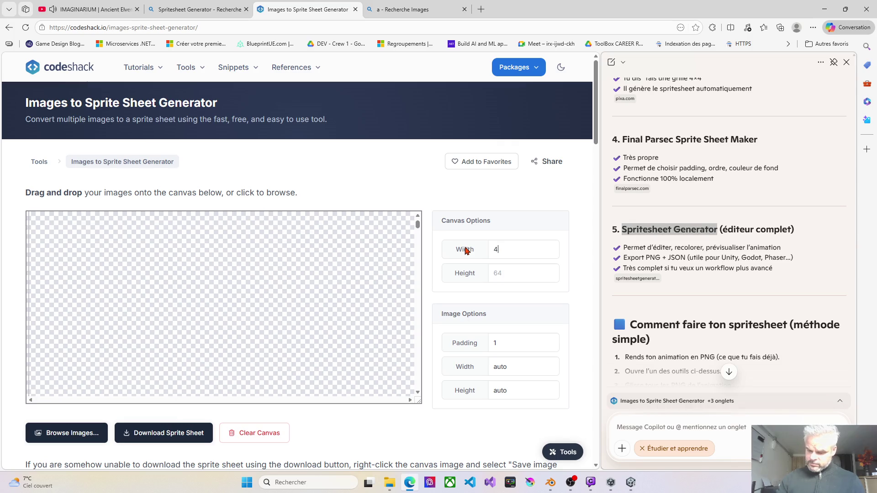
{"action": "type", "text": "09"}
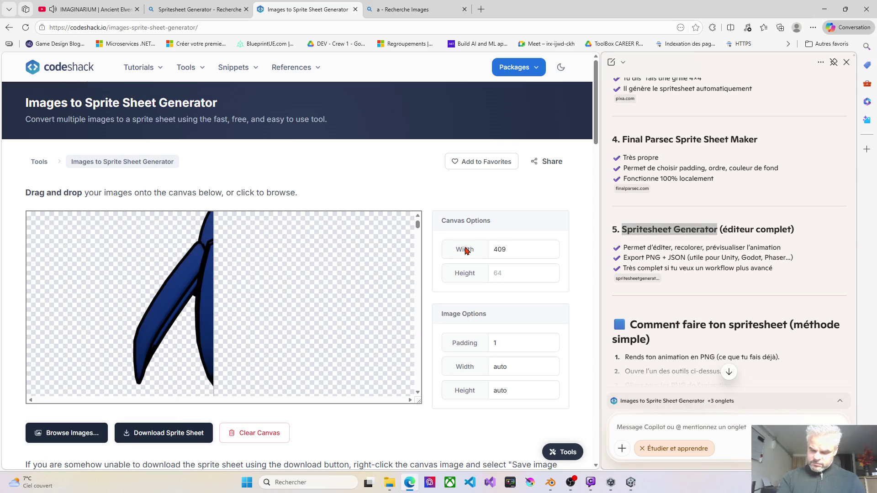
{"action": "type", "text": "6"}
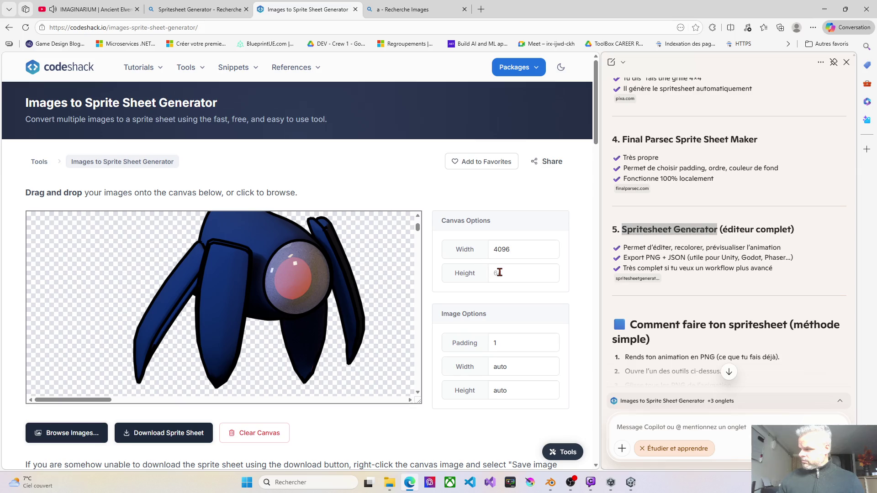
{"action": "type", "text": "40"}
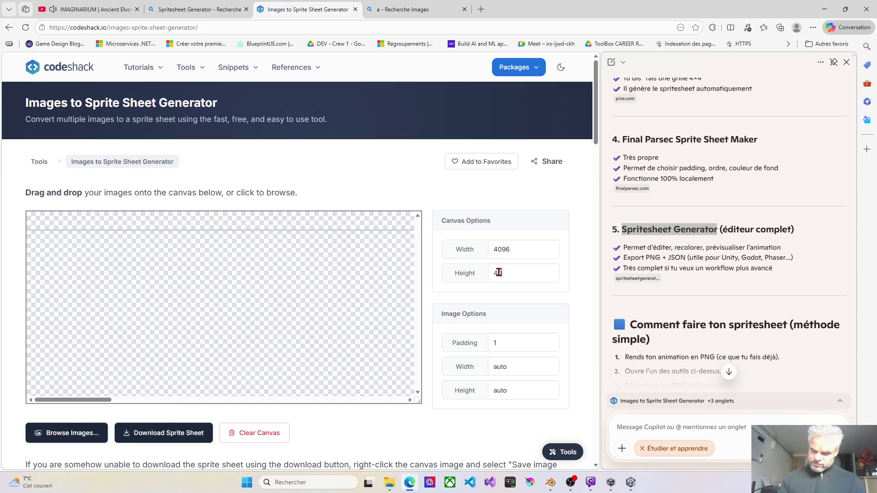
{"action": "type", "text": "96"}
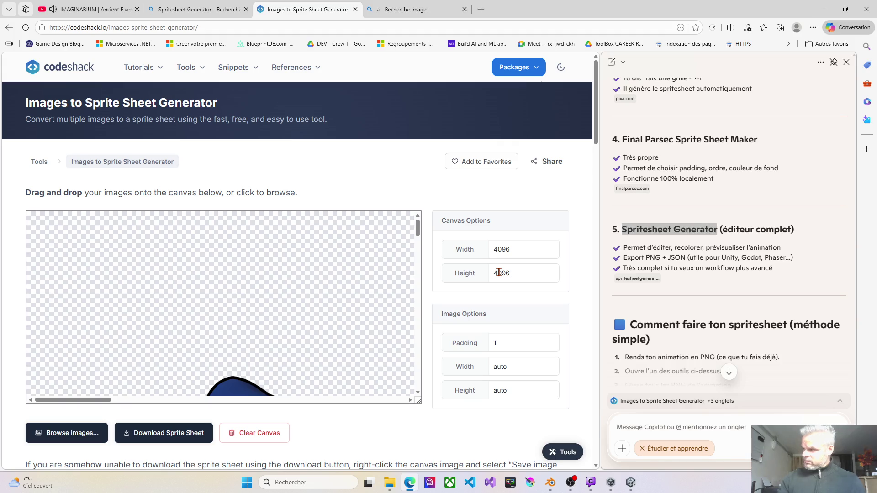
- Download the 4096 × 4096 sprite sheet as spritesheet (1).png
{"action": "scroll", "coordinate": [337, 304], "scroll_direction": "down", "scroll_amount": 5}
{"action": "scroll", "coordinate": [209, 328], "scroll_direction": "right", "scroll_amount": 5}
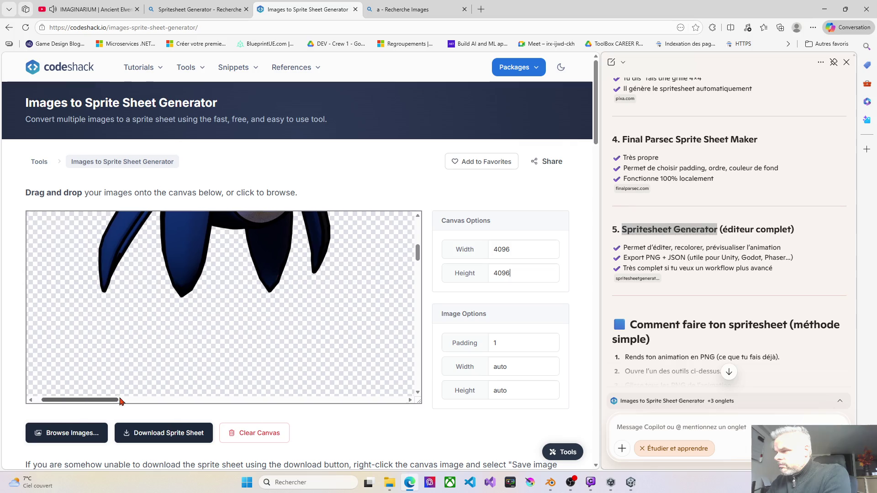
{"action": "scroll", "coordinate": [210, 329], "scroll_direction": "down", "scroll_amount": 3}
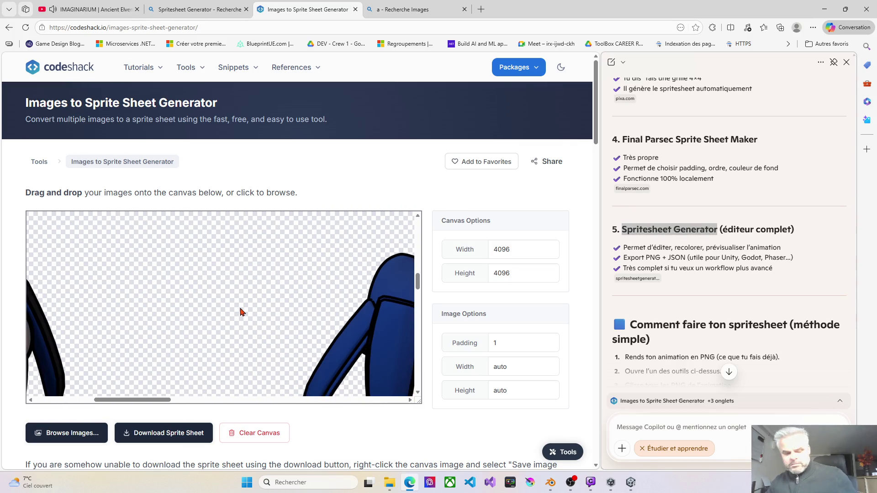
{"action": "key", "text": "ctrl+minus"}
{"action": "key", "text": "ctrl+minus"}
{"action": "key", "text": "ctrl+0"}
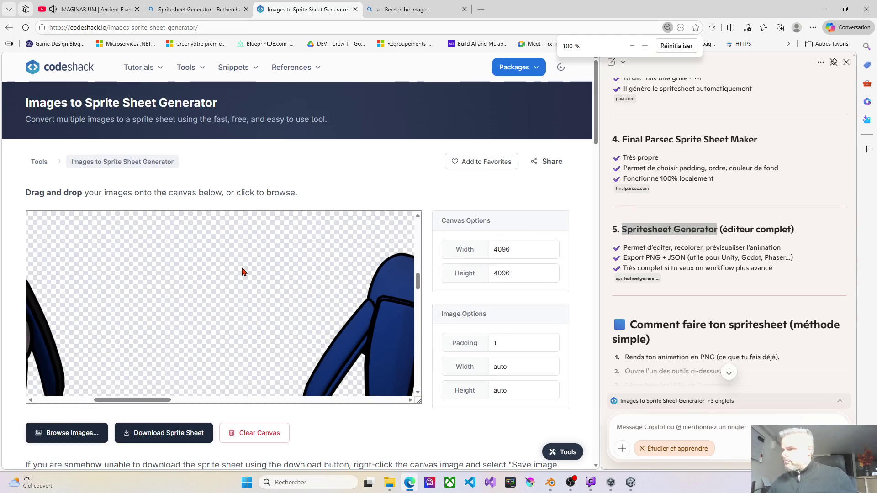
{"action": "scroll", "coordinate": [244, 273], "scroll_direction": "down", "scroll_amount": 2}
{"action": "scroll", "coordinate": [244, 273], "scroll_direction": "down", "scroll_amount": 1}
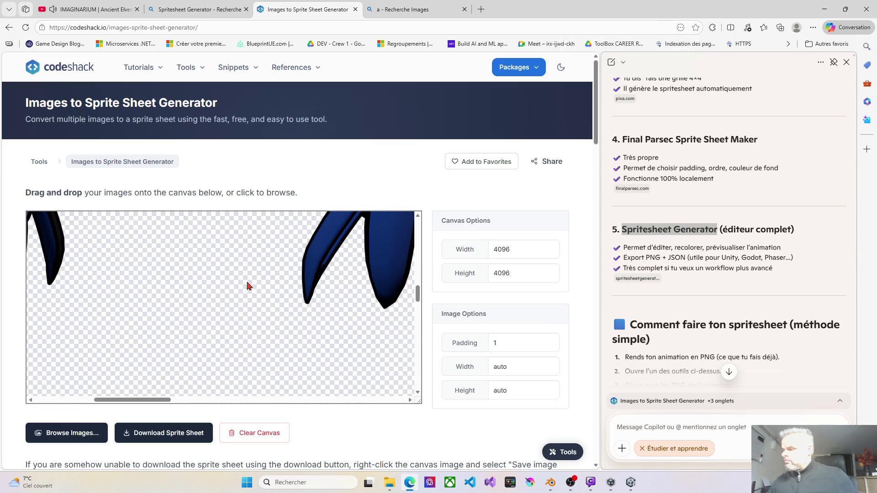
{"action": "left_click", "coordinate": [169, 437]}
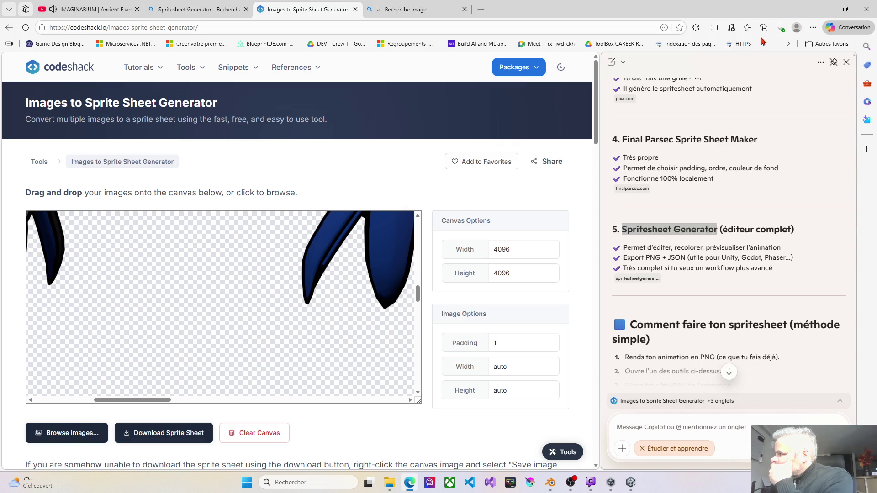
{"action": "left_click", "coordinate": [780, 30]}
- View spritesheet (1).png in Photos, confirm the frames form a grid, then close it
{"action": "left_click", "coordinate": [682, 76]}
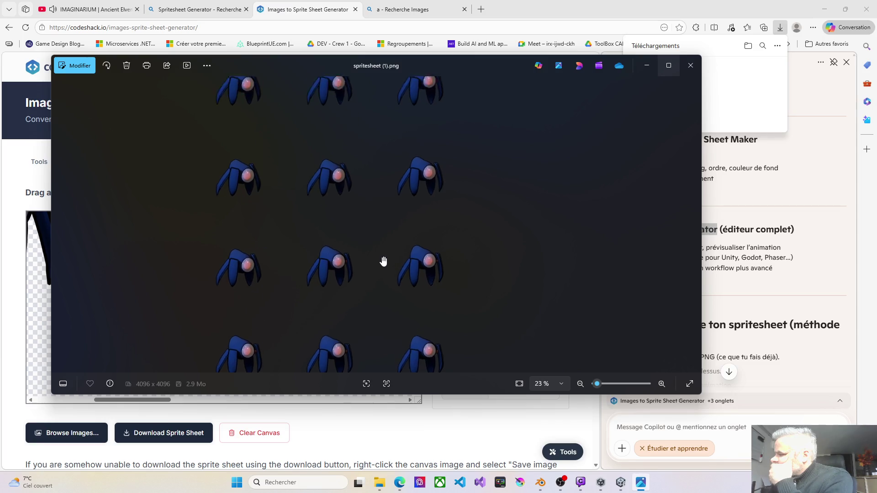
{"action": "left_click", "coordinate": [690, 65]}
{"action": "scroll", "coordinate": [376, 288], "scroll_direction": "up", "scroll_amount": 5}
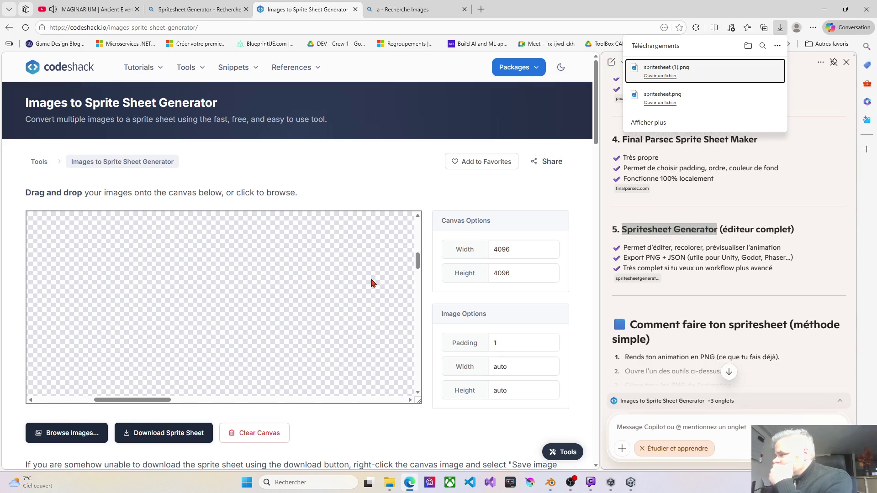
- Select the Final Parsec Sprite Sheet Maker name and switch to the 'a - Recherche Images' tab
{"action": "left_click", "coordinate": [807, 157]}
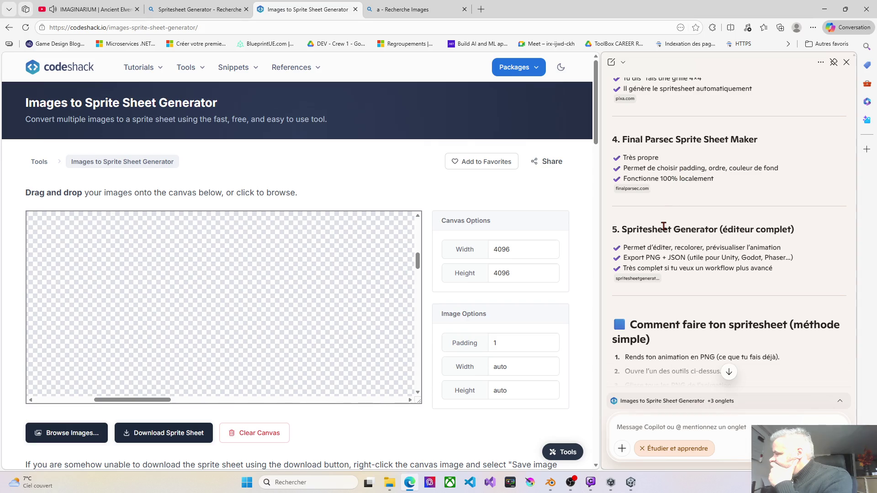
{"action": "left_click_drag", "start_coordinate": [623, 142], "coordinate": [767, 146]}
{"action": "key", "text": "ctrl+c"}
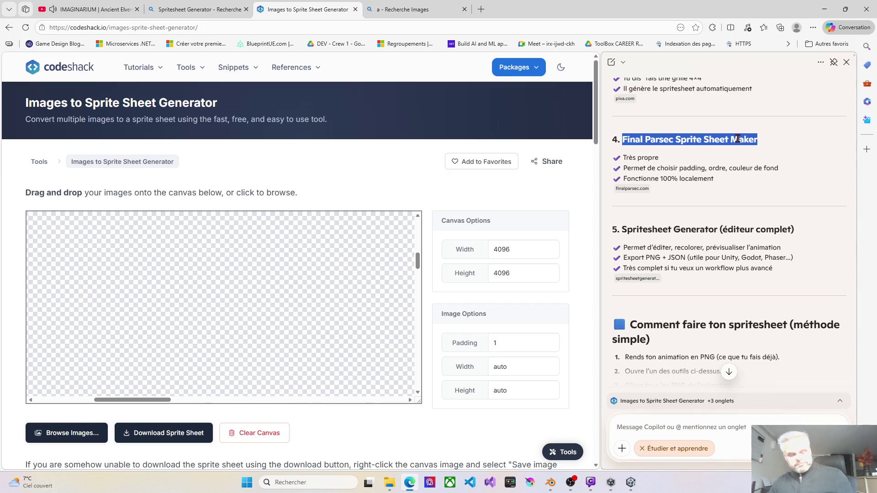
{"action": "left_click", "coordinate": [420, 13]}
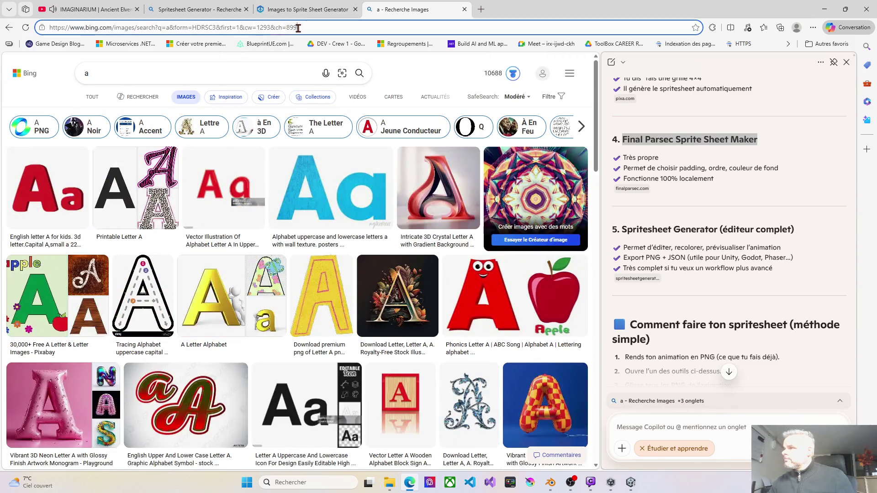
- Search Bing for Final Parsec Sprite Sheet Maker
{"action": "left_click", "coordinate": [218, 29]}
{"action": "key", "text": "ctrl+v"}
{"action": "key", "text": "Return"}
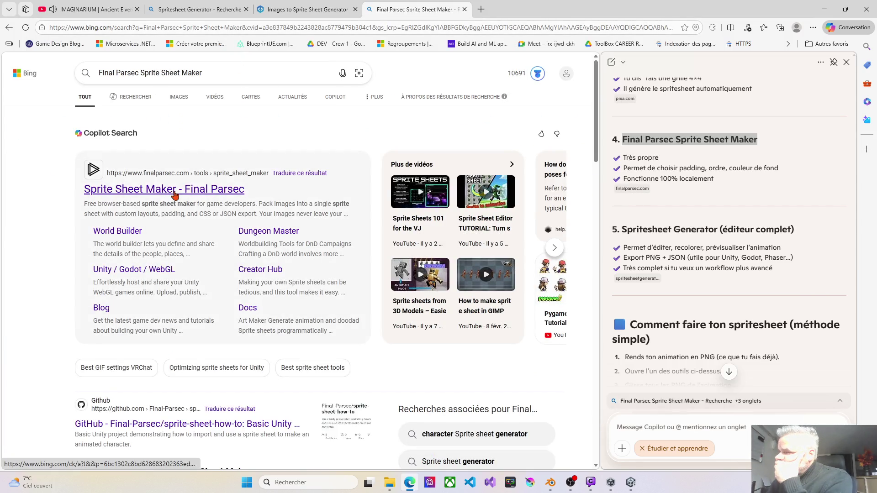
{"action": "scroll", "coordinate": [190, 265], "scroll_direction": "down", "scroll_amount": 3}
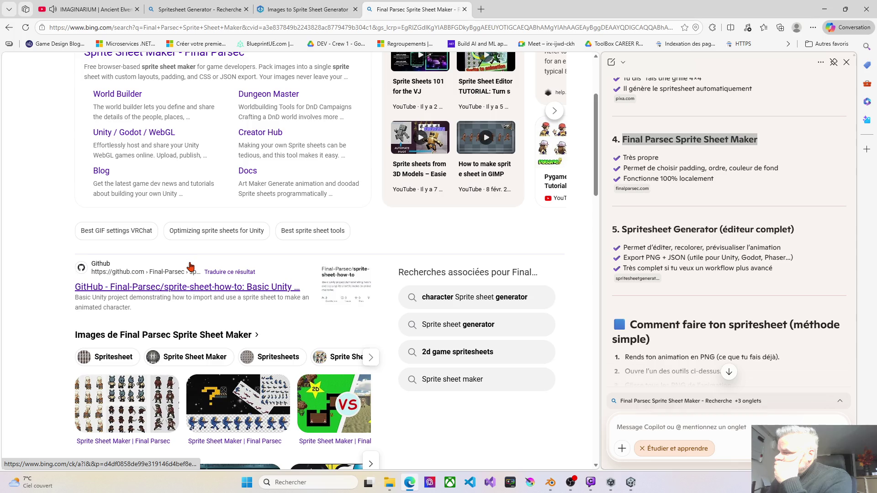
{"action": "scroll", "coordinate": [190, 264], "scroll_direction": "down", "scroll_amount": 2}
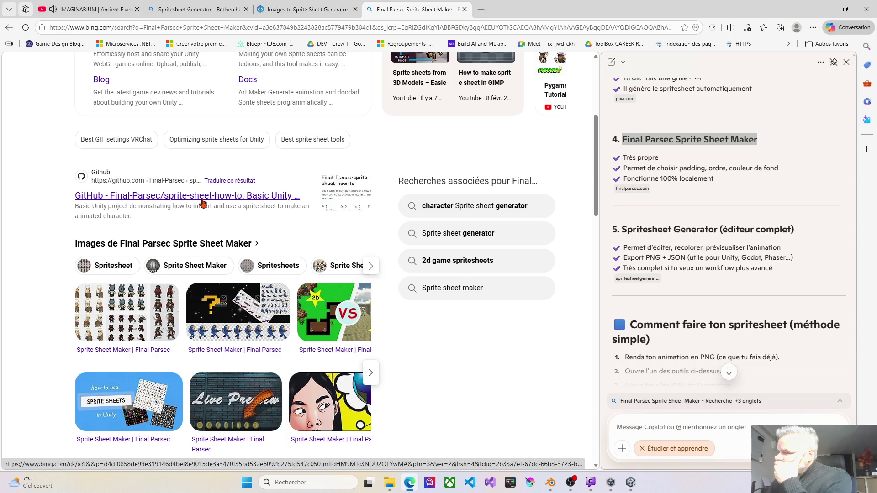
- Check the GitHub sprite-sheet-how-to project and its README.md, then close that tab
{"action": "left_click", "coordinate": [202, 197]}
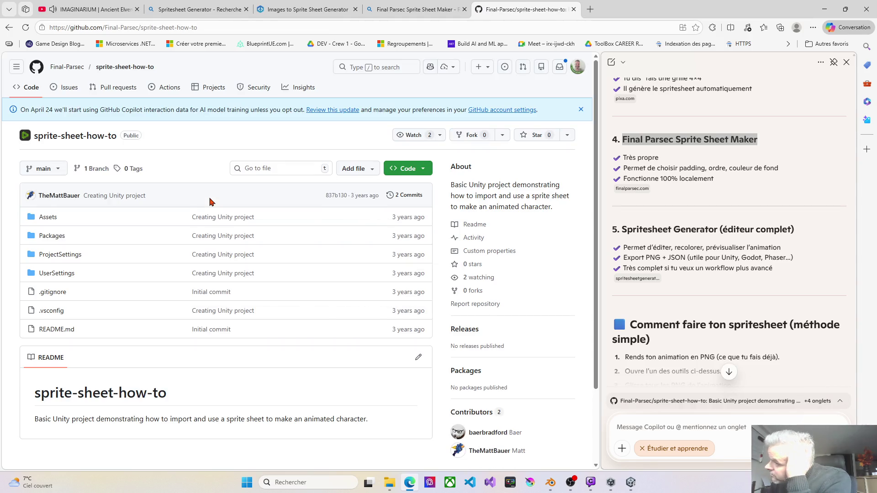
{"action": "scroll", "coordinate": [169, 324], "scroll_direction": "down", "scroll_amount": 2}
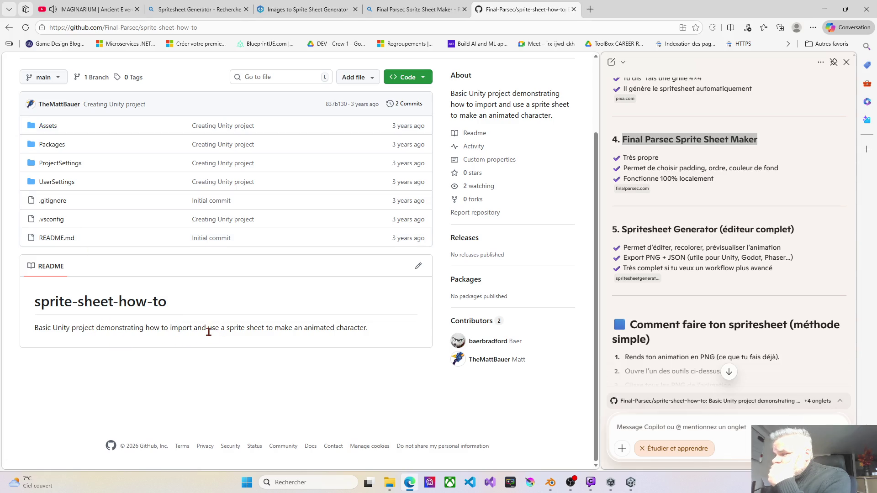
{"action": "left_click", "coordinate": [55, 239]}
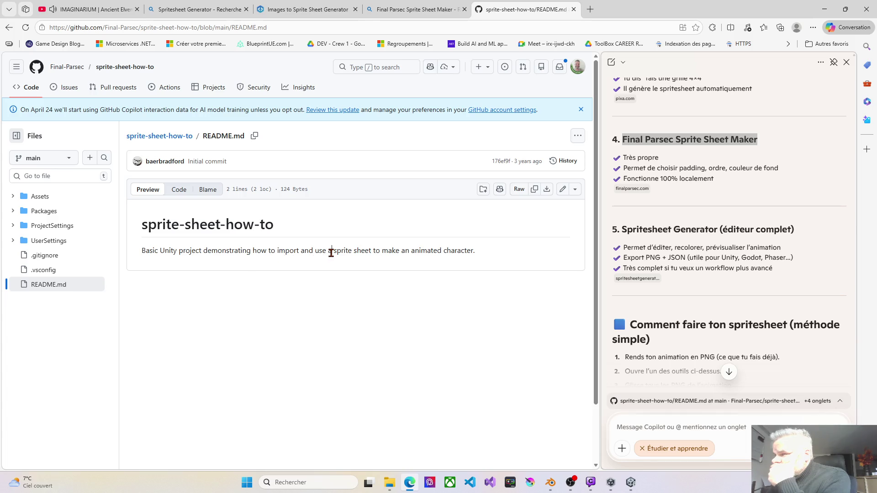
{"action": "key", "text": "alt+Left"}
{"action": "left_click", "coordinate": [574, 9]}
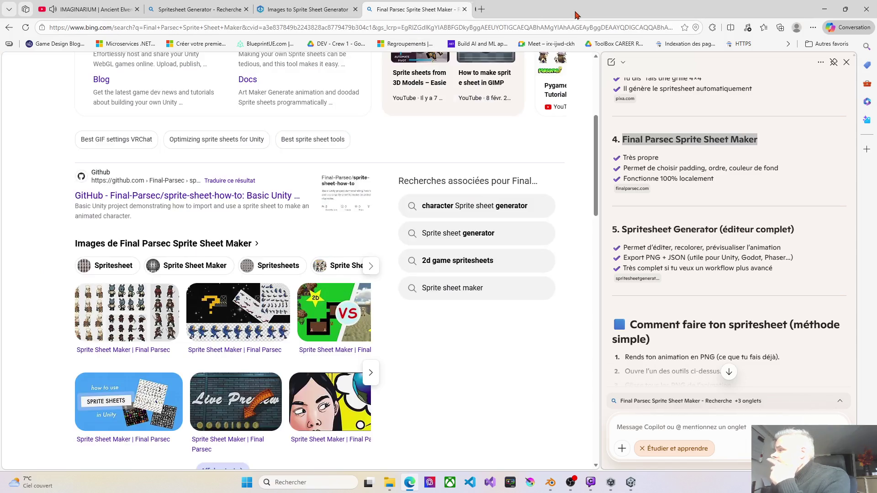
- Open the Final Parsec homepage from the search results
{"action": "scroll", "coordinate": [195, 279], "scroll_direction": "down", "scroll_amount": 8}
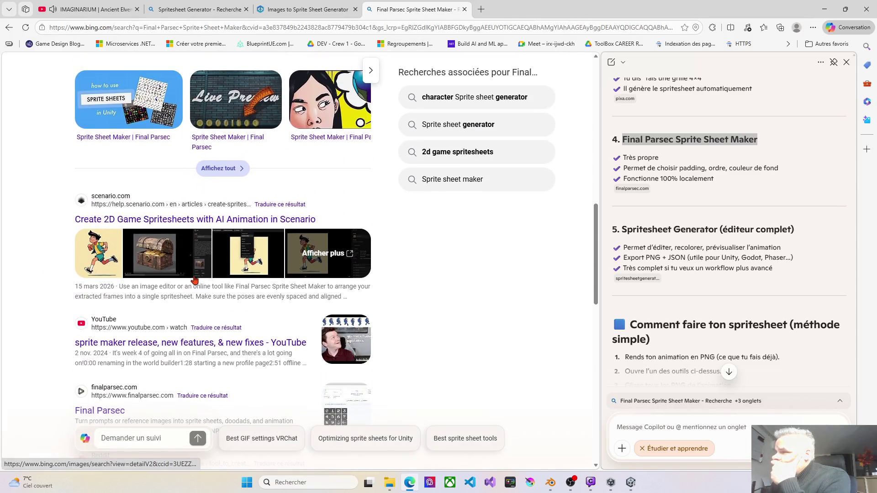
{"action": "scroll", "coordinate": [168, 276], "scroll_direction": "down", "scroll_amount": 2}
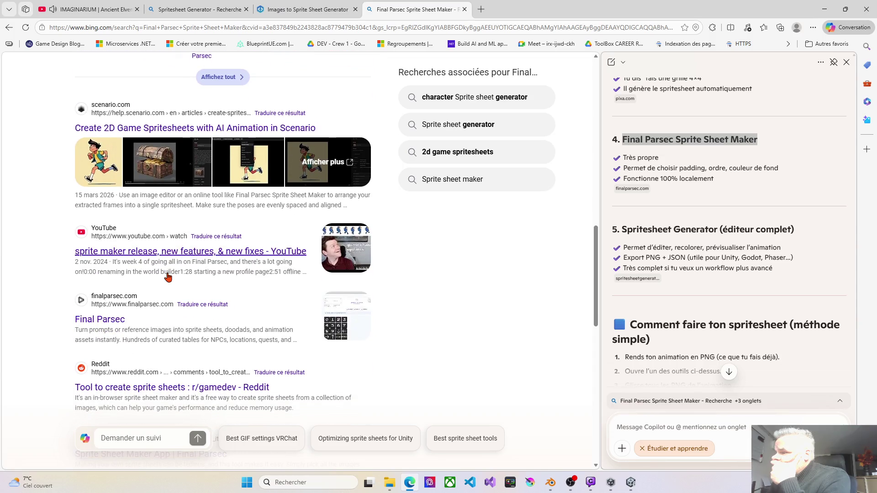
{"action": "scroll", "coordinate": [168, 277], "scroll_direction": "down", "scroll_amount": 2}
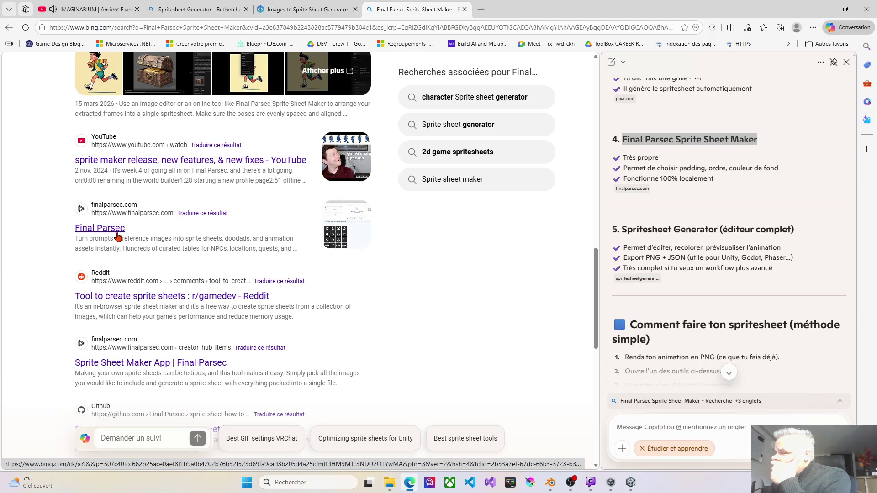
{"action": "left_click", "coordinate": [118, 236]}
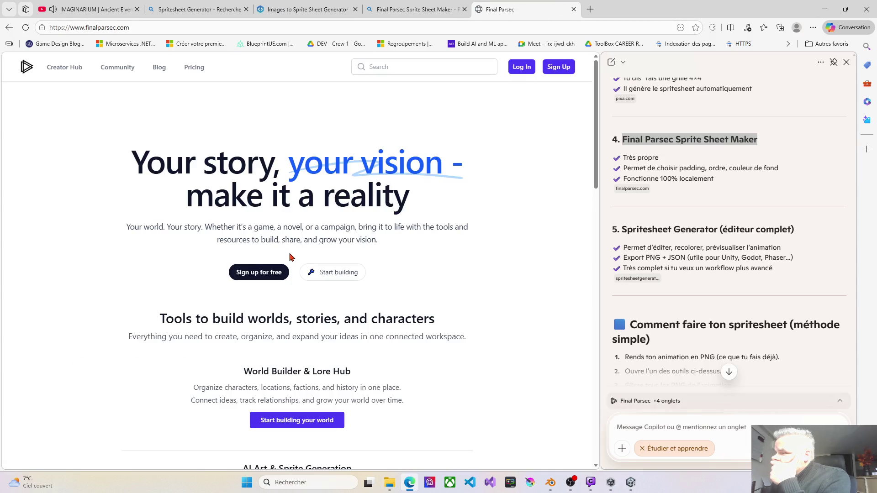
- Copy the name 'PNG to Sprite Sheet Generator' from the Copilot notes
{"action": "scroll", "coordinate": [289, 257], "scroll_direction": "down", "scroll_amount": 5}
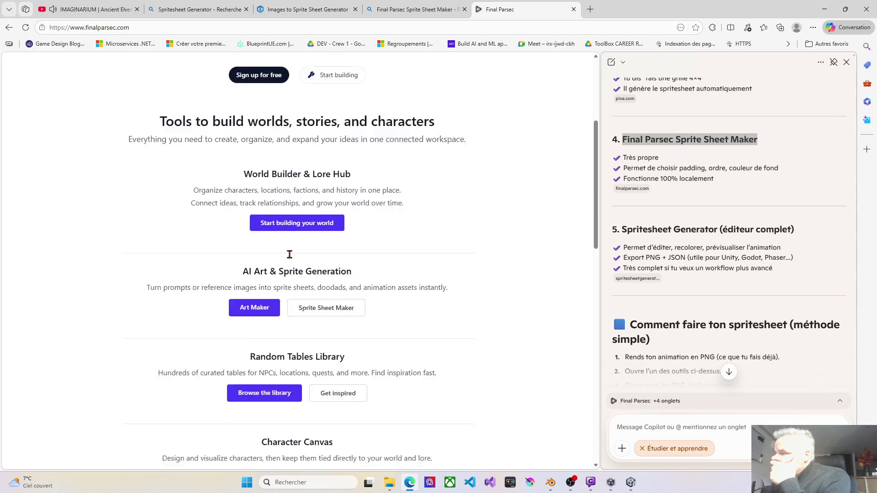
{"action": "scroll", "coordinate": [650, 258], "scroll_direction": "up", "scroll_amount": 2}
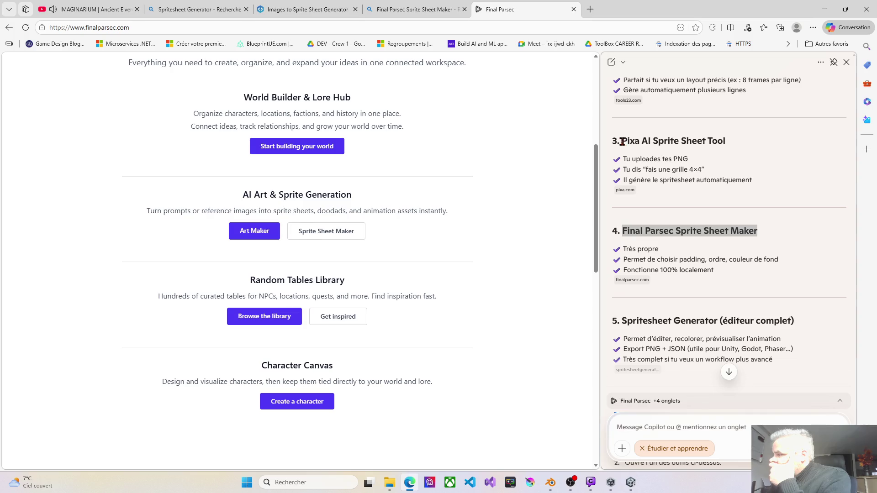
{"action": "scroll", "coordinate": [622, 142], "scroll_direction": "up", "scroll_amount": 2}
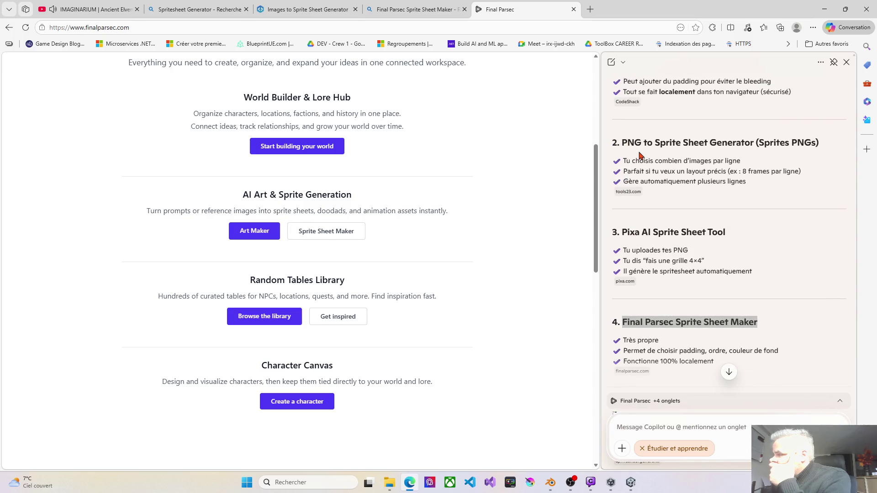
{"action": "left_click_drag", "start_coordinate": [622, 143], "coordinate": [753, 147]}
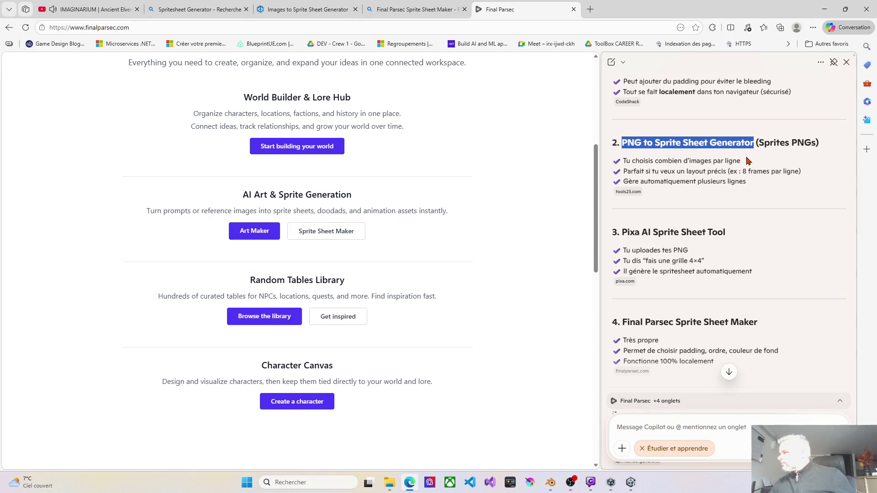
- Paste the generator name into a new tab's search field
{"action": "left_click", "coordinate": [590, 9]}
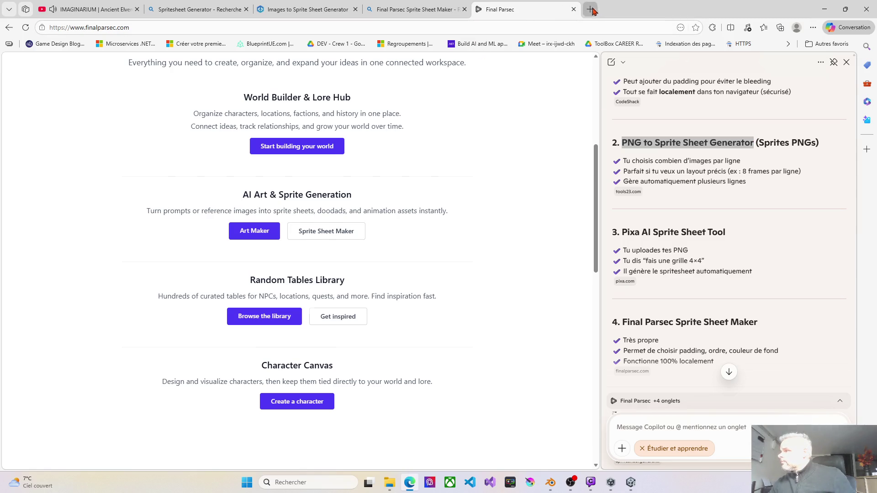
{"action": "left_click", "coordinate": [160, 25]}
{"action": "key", "text": "ctrl+v"}
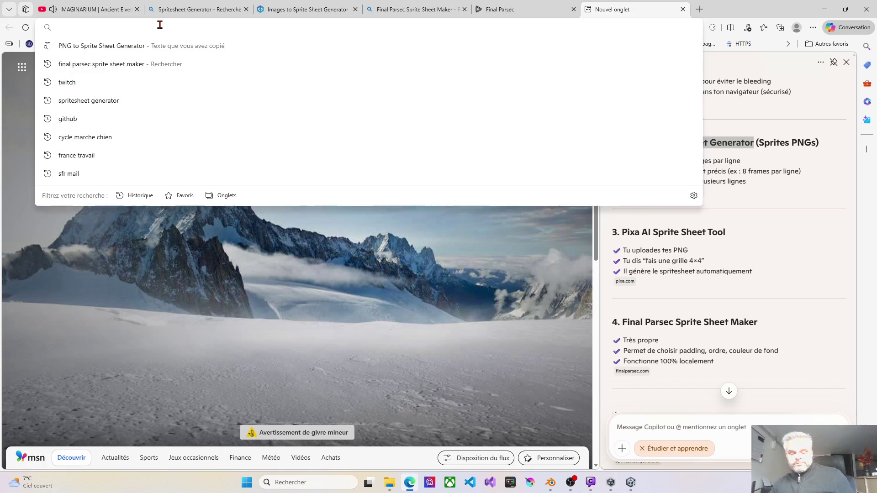
- Search for the generator, open the tools23.com result, decline consent, and view Setup Generator
{"action": "key", "text": "Return"}
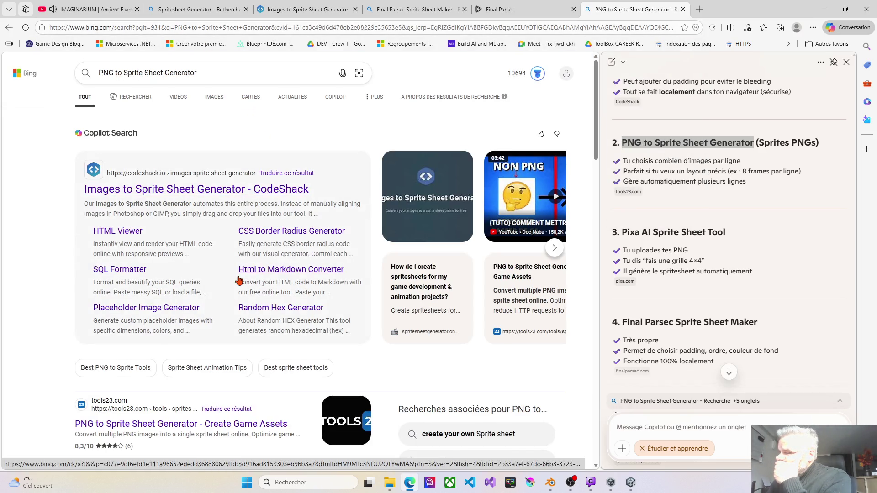
{"action": "scroll", "coordinate": [231, 281], "scroll_direction": "down", "scroll_amount": 3}
{"action": "left_click", "coordinate": [202, 286]}
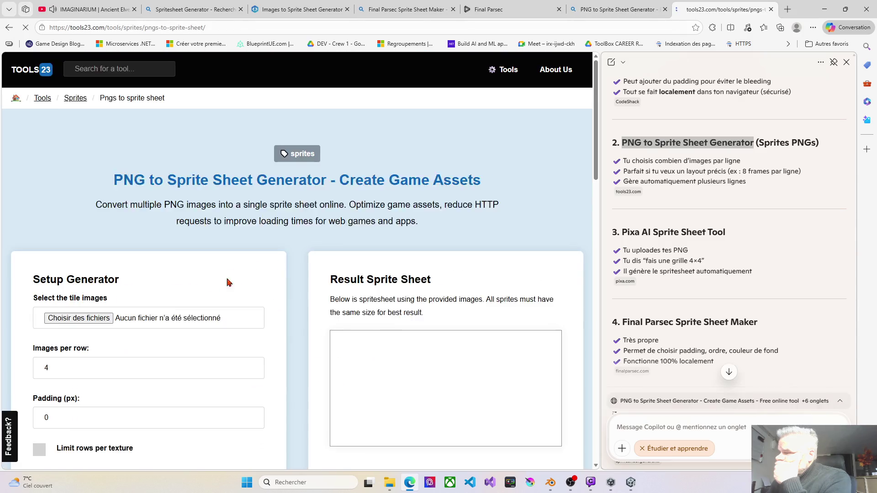
{"action": "left_click", "coordinate": [275, 352]}
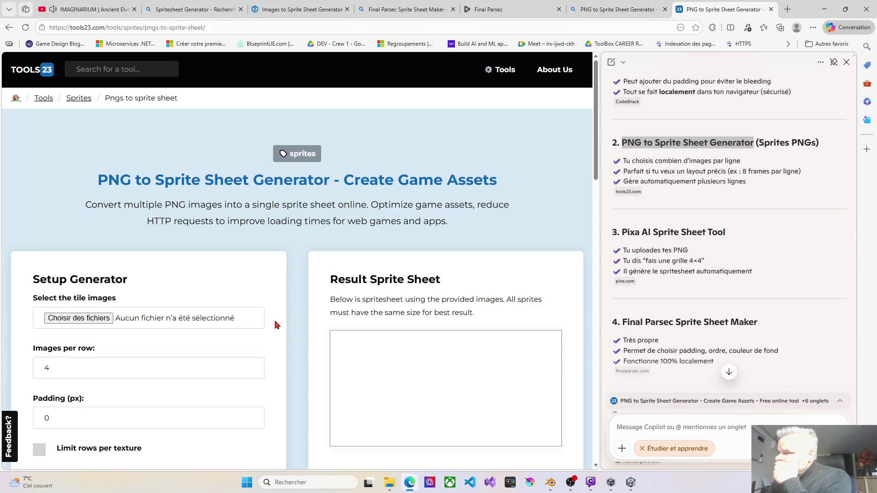
{"action": "scroll", "coordinate": [277, 328], "scroll_direction": "down", "scroll_amount": 3}
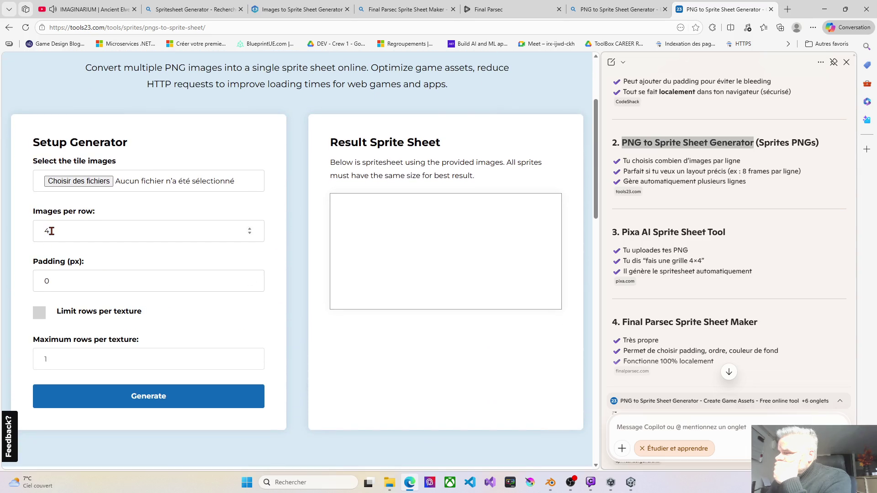
{"action": "scroll", "coordinate": [91, 348], "scroll_direction": "down", "scroll_amount": 5}
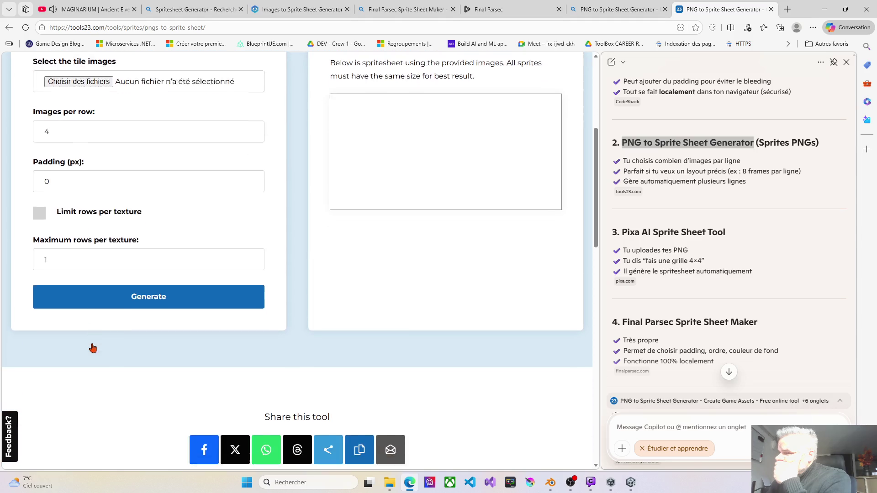
{"action": "scroll", "coordinate": [93, 348], "scroll_direction": "up", "scroll_amount": 5}
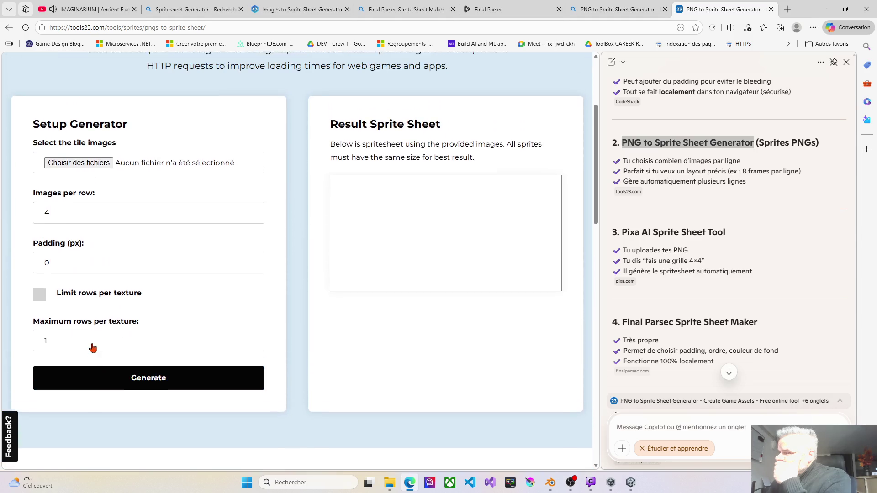
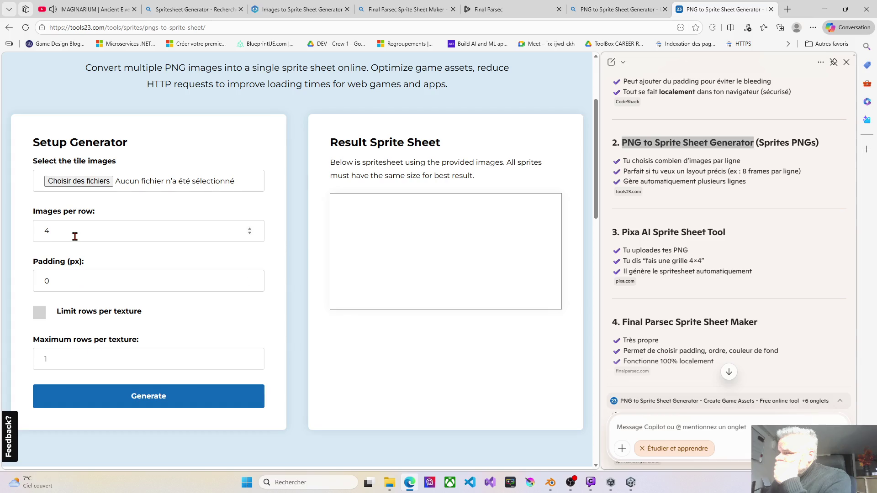
- Load the 50 boss frame PNGs into the generator, producing a 4-per-row sprite sheet with 0 px padding
{"action": "left_click", "coordinate": [77, 181]}
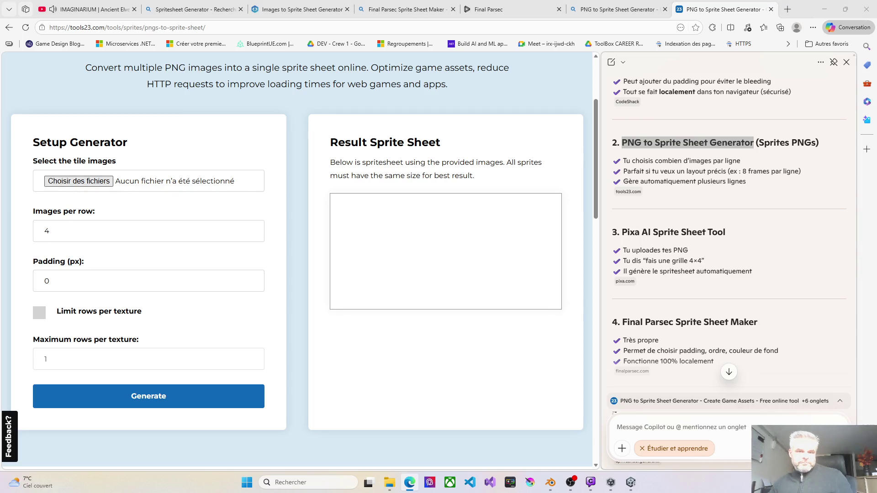
{"action": "mouse_move", "coordinate": [2, 110]}
{"action": "left_mouse_down"}
{"action": "mouse_move", "coordinate": [39, 117]}
{"action": "mouse_move", "coordinate": [131, 185]}
{"action": "left_mouse_up"}
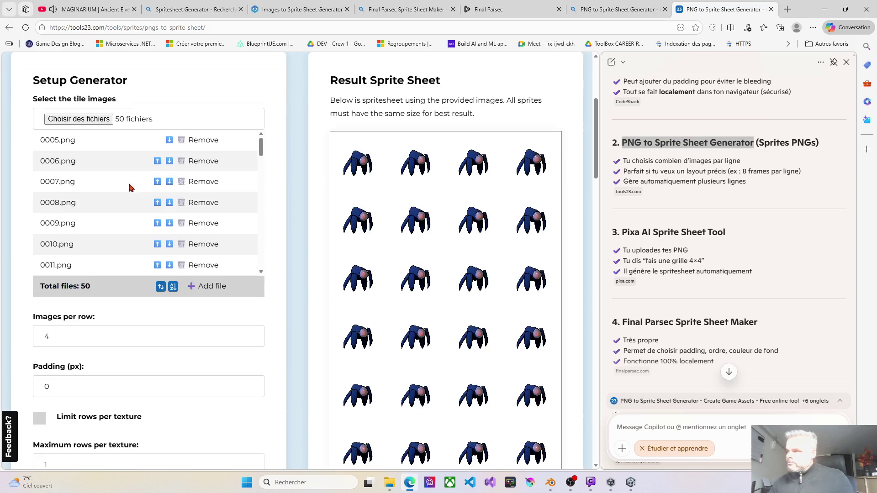
{"action": "scroll", "coordinate": [451, 288], "scroll_direction": "down", "scroll_amount": 3}
{"action": "scroll", "coordinate": [451, 291], "scroll_direction": "down", "scroll_amount": 4}
{"action": "scroll", "coordinate": [445, 291], "scroll_direction": "up", "scroll_amount": 6}
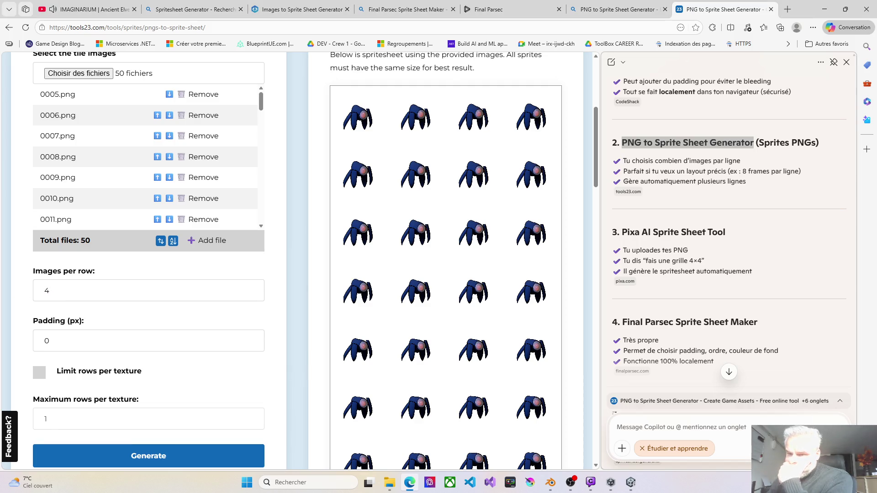
{"action": "left_click", "coordinate": [83, 289]}
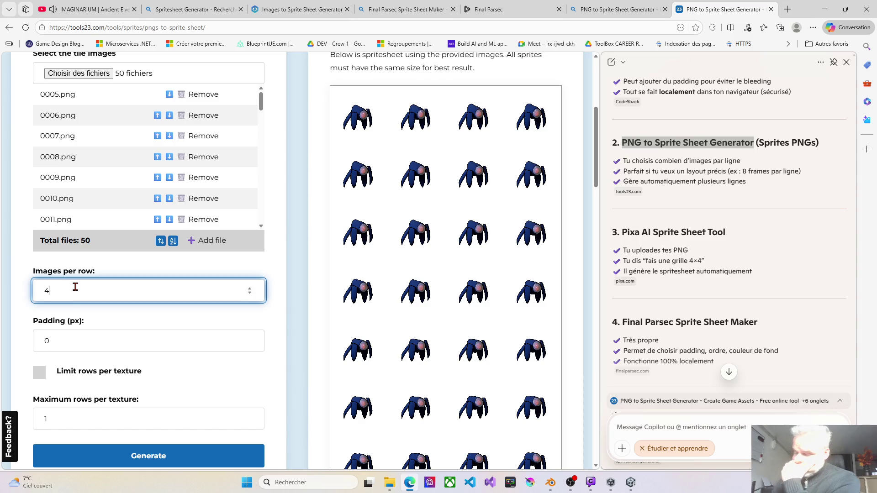
- Change Images per row to 8 and download the 8192 x 7168 sheet as 0005-0.png
{"action": "key", "text": "BackSpace"}
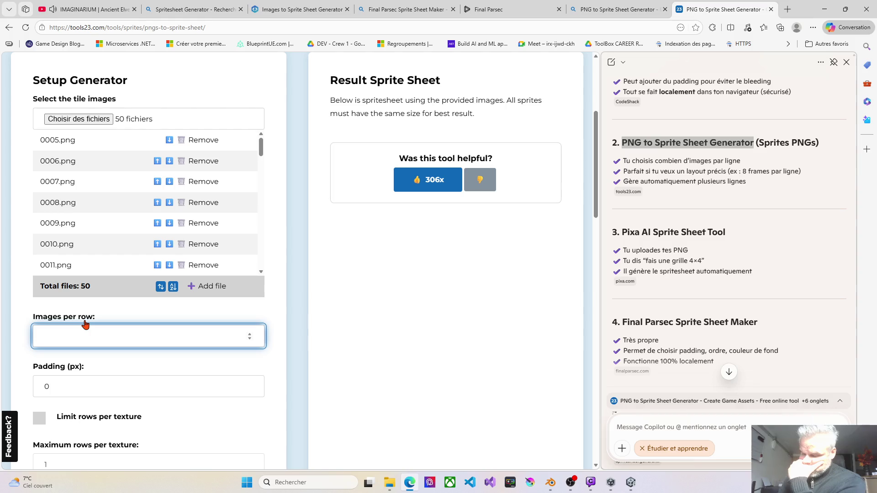
{"action": "type", "text": "8"}
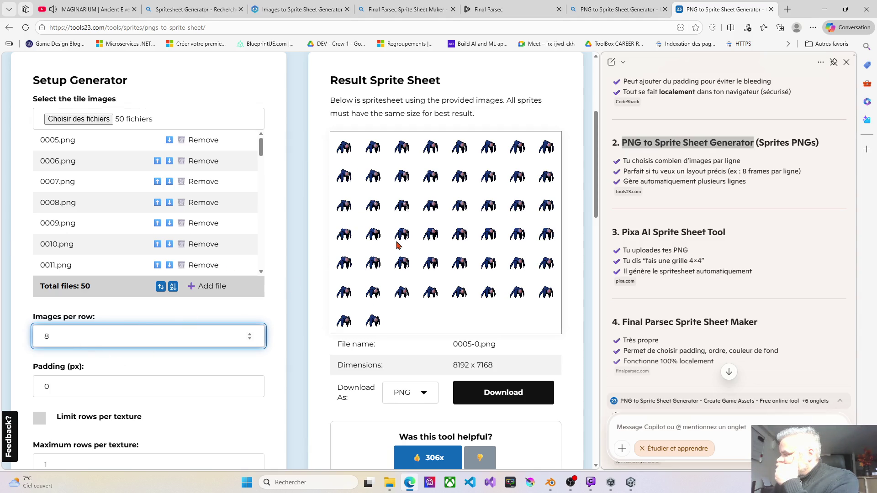
{"action": "scroll", "coordinate": [439, 300], "scroll_direction": "down", "scroll_amount": 2}
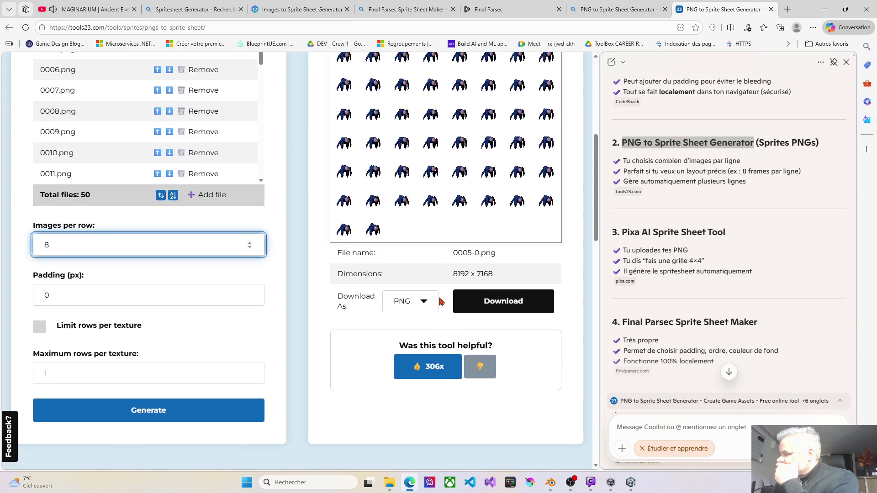
{"action": "scroll", "coordinate": [440, 300], "scroll_direction": "up", "scroll_amount": 2}
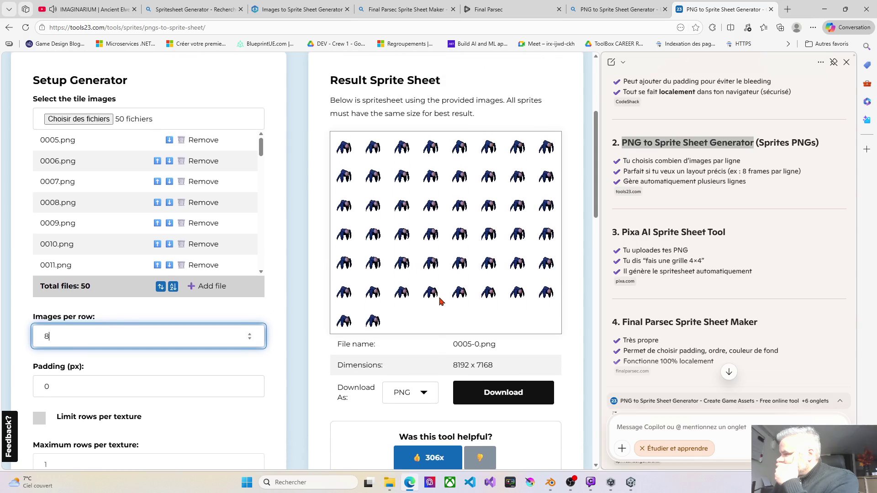
{"action": "left_click", "coordinate": [498, 393]}
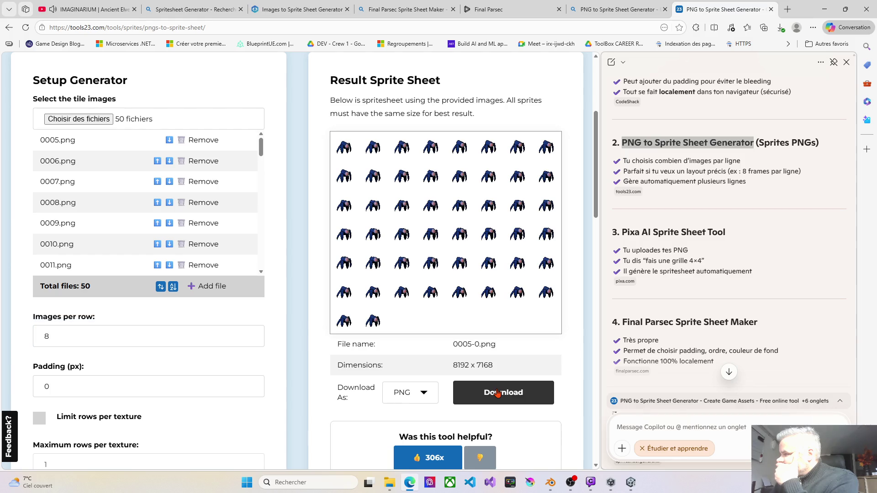
{"action": "left_click", "coordinate": [781, 30]}
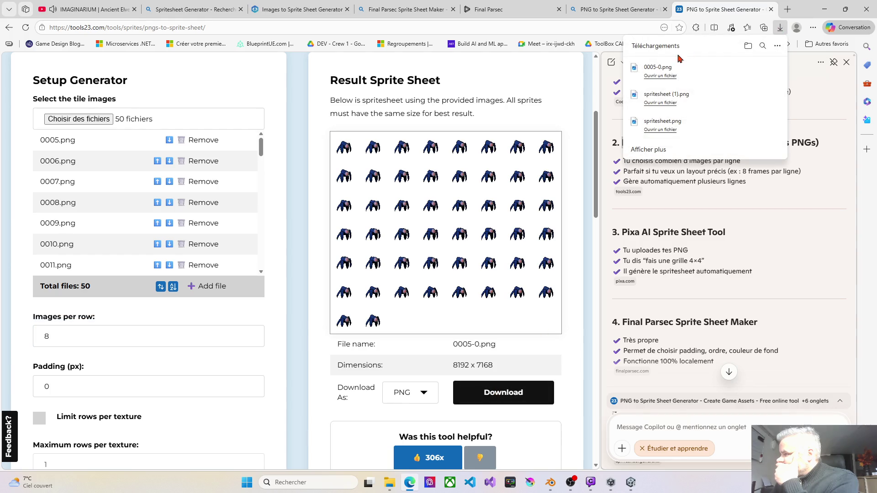
- Preview the downloaded 0005-0.png in Photos, then minimize Edge to bring Unity back
{"action": "left_click", "coordinate": [671, 68]}
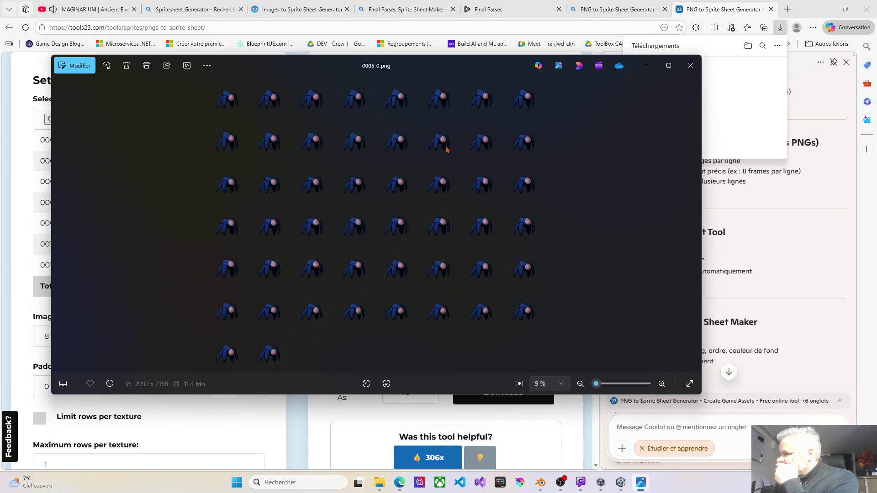
{"action": "left_click", "coordinate": [690, 65]}
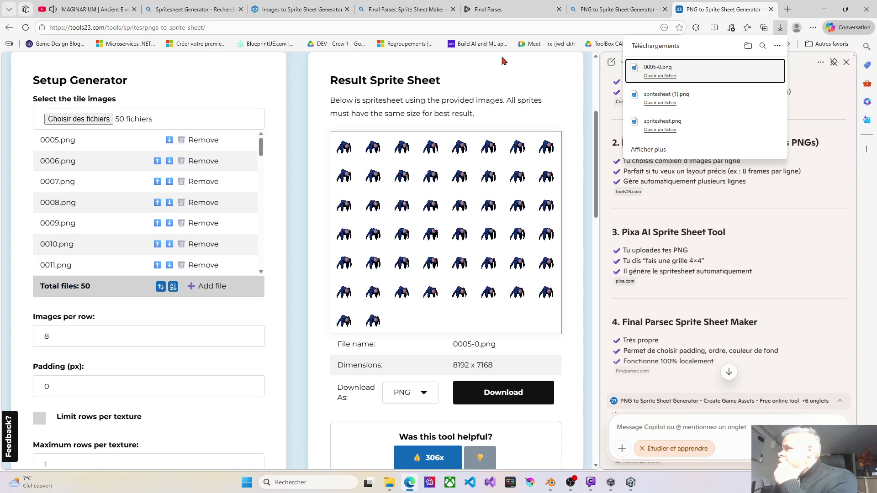
{"action": "right_click", "coordinate": [697, 10]}
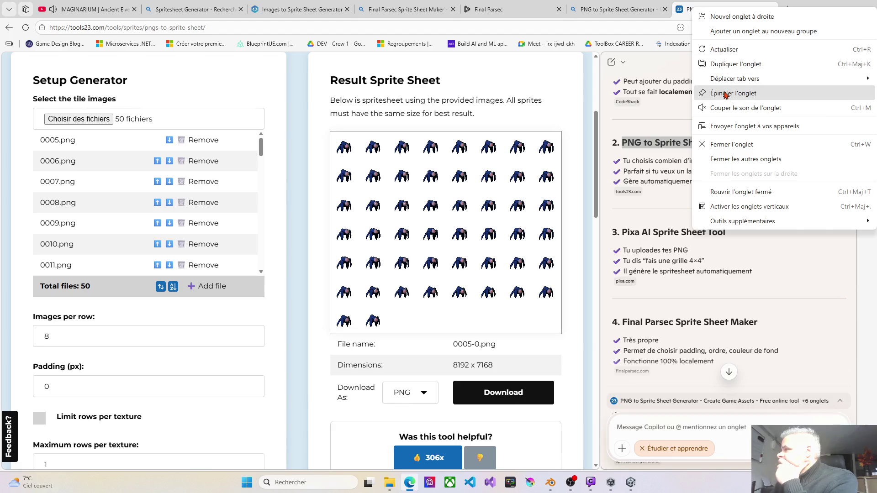
{"action": "key", "text": "Escape"}
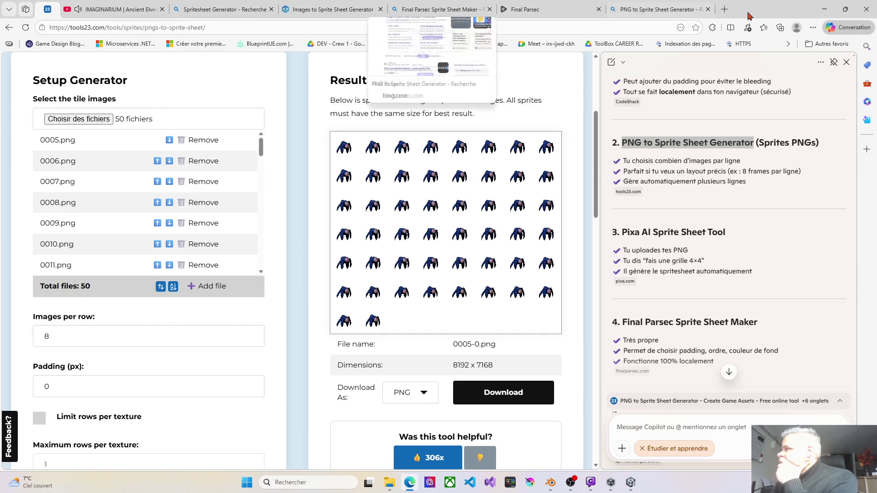
{"action": "left_click", "coordinate": [825, 10]}
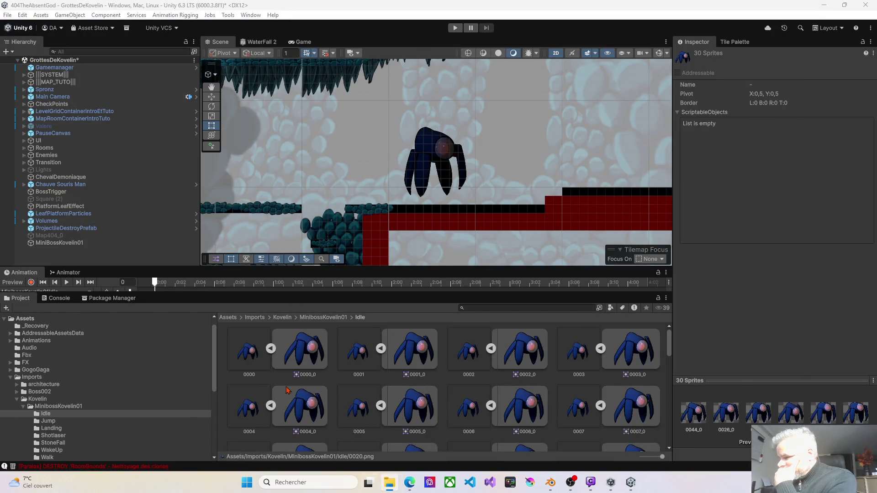
- Import 0005-0.png from File Explorer into the MinibossKovelin01 folder
{"action": "left_click", "coordinate": [307, 319]}
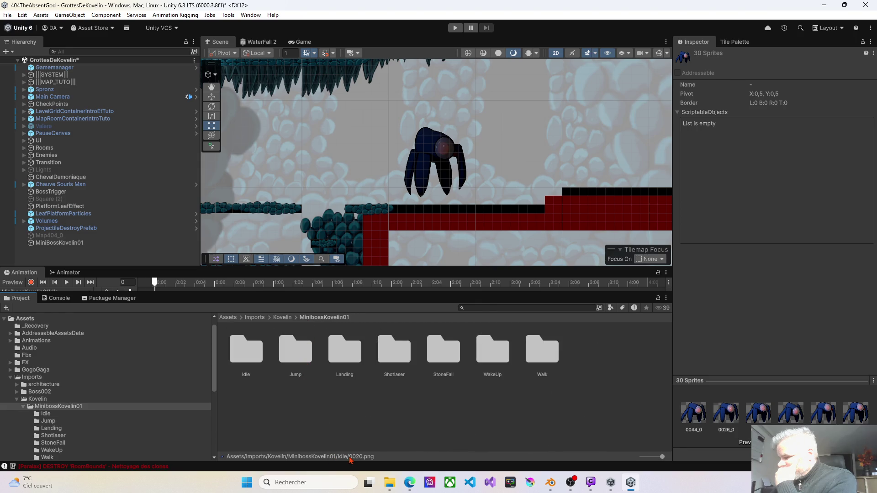
{"action": "left_click", "coordinate": [390, 485]}
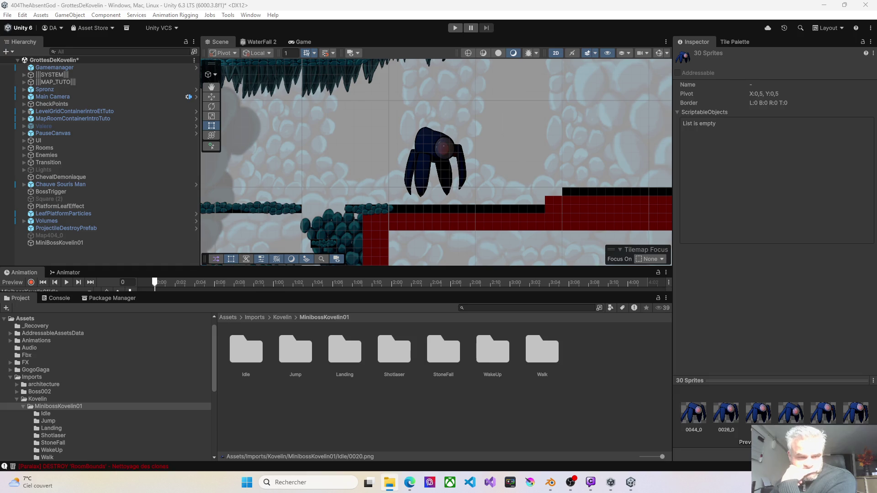
{"action": "left_click", "coordinate": [336, 418]}
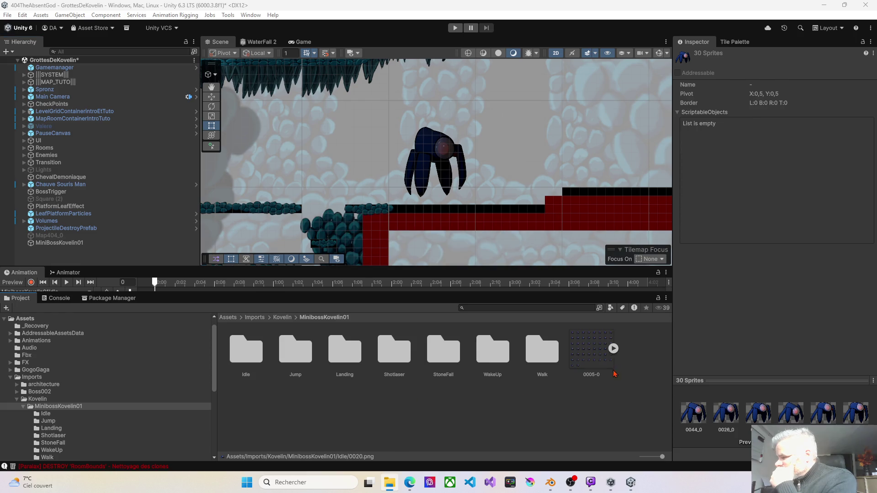
{"action": "left_click", "coordinate": [613, 348]}
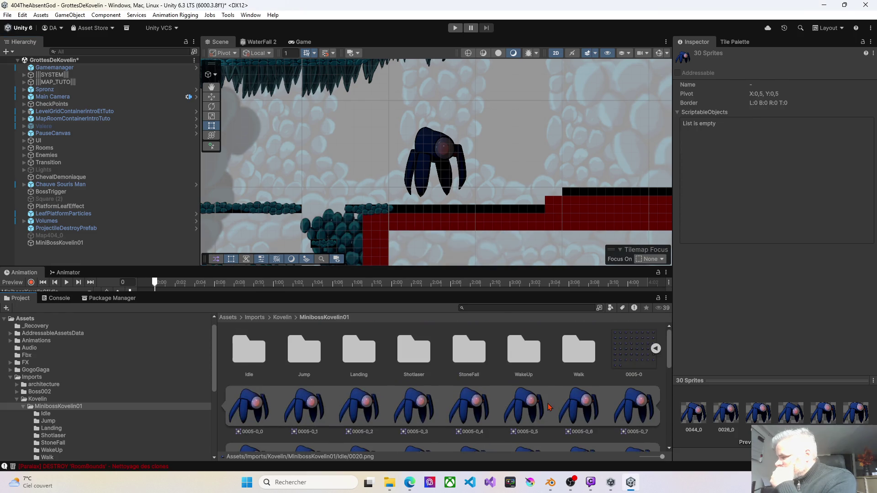
- Set 0005-0's Pixels Per Unit to 64, apply it, and open the sheet in the Sprite Editor
{"action": "left_click", "coordinate": [629, 362]}
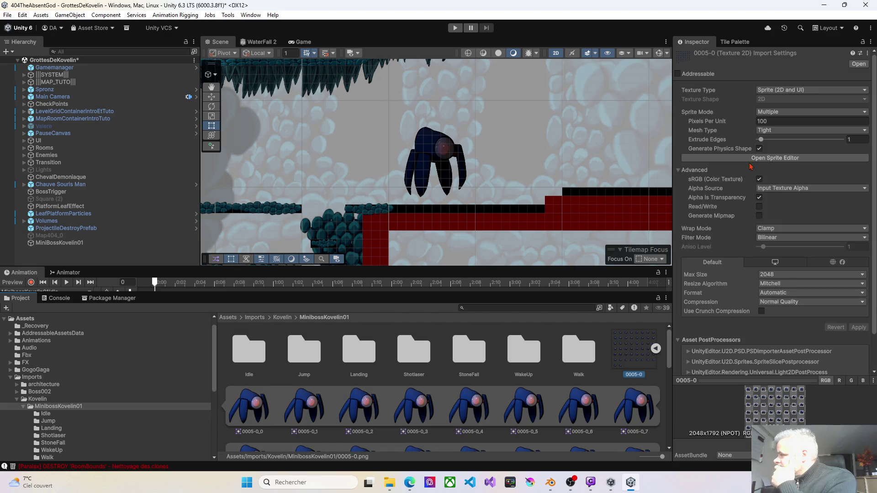
{"action": "double_click", "coordinate": [775, 121]}
{"action": "type", "text": "64"}
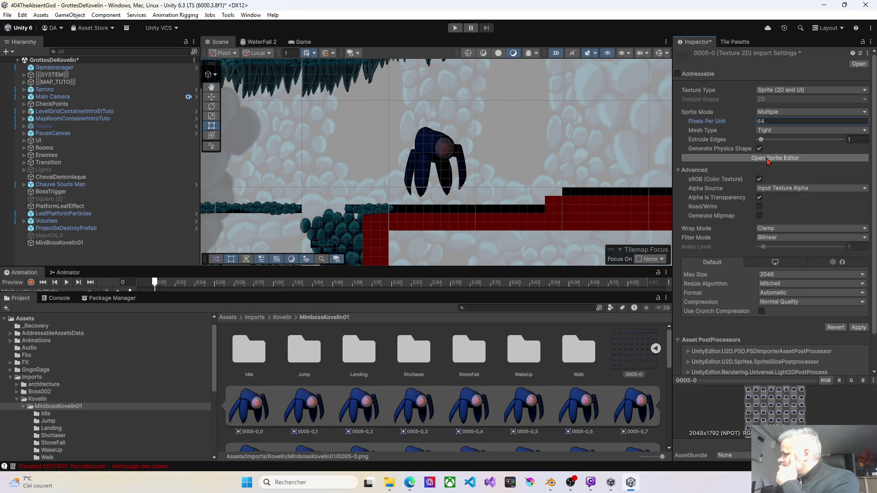
{"action": "left_click", "coordinate": [859, 329]}
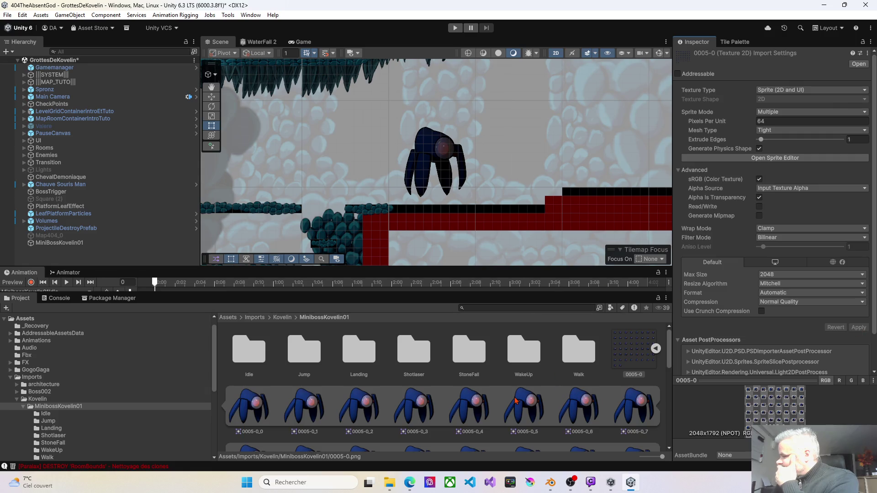
{"action": "scroll", "coordinate": [515, 401], "scroll_direction": "down", "scroll_amount": 3}
{"action": "scroll", "coordinate": [513, 401], "scroll_direction": "up", "scroll_amount": 3}
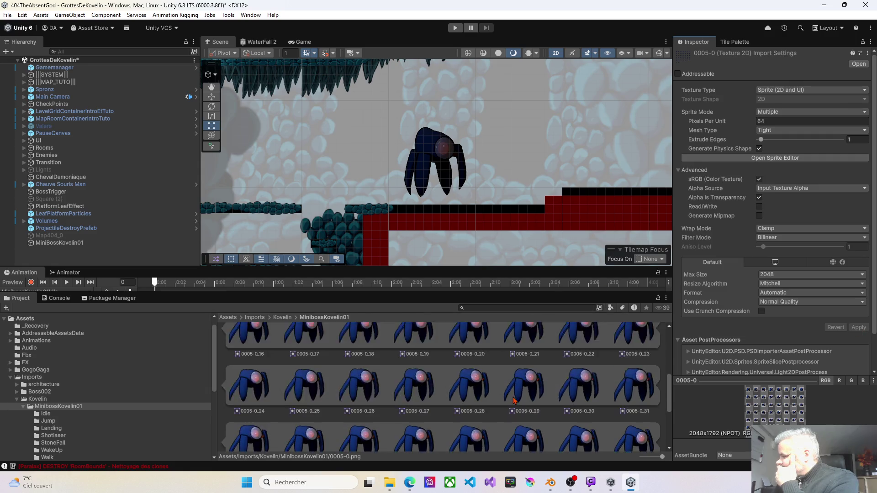
{"action": "scroll", "coordinate": [513, 401], "scroll_direction": "up", "scroll_amount": 2}
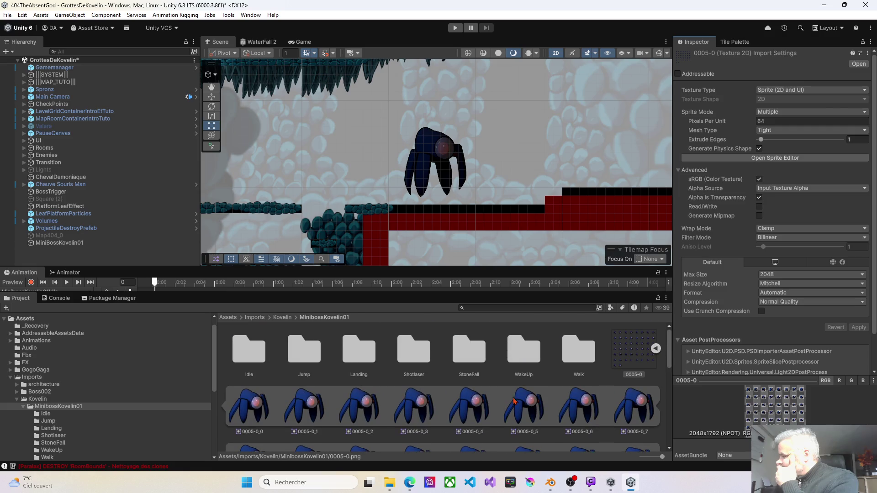
{"action": "left_click", "coordinate": [766, 158]}
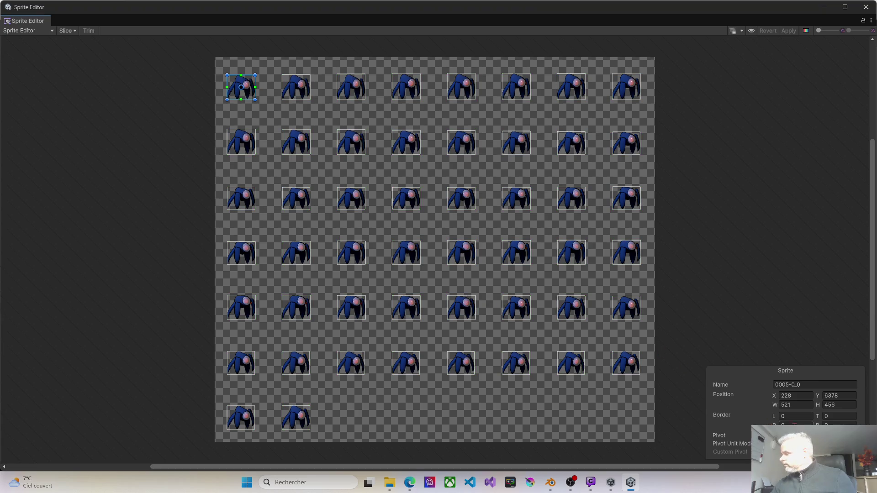
- Set Bottom Center pivots on frames 0005-0_0 through 0005-0_3
{"action": "left_click", "coordinate": [806, 435]}
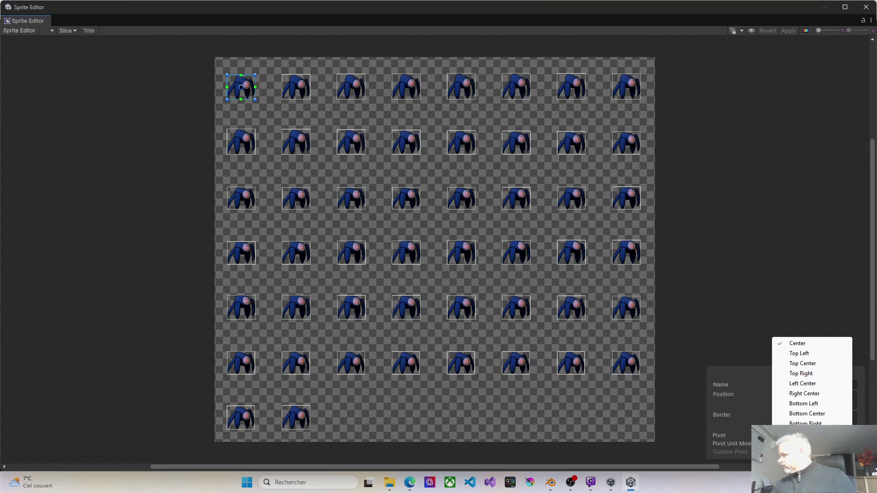
{"action": "left_click", "coordinate": [807, 414]}
{"action": "left_click", "coordinate": [294, 89]}
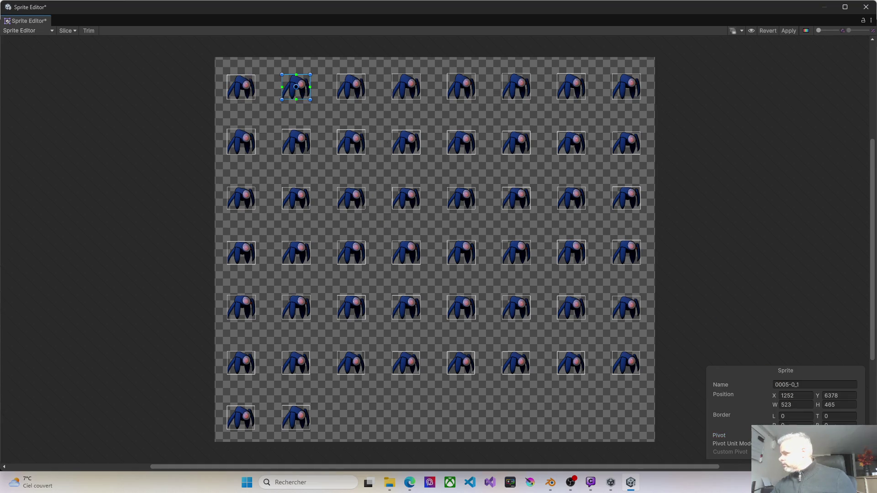
{"action": "left_click", "coordinate": [806, 435]}
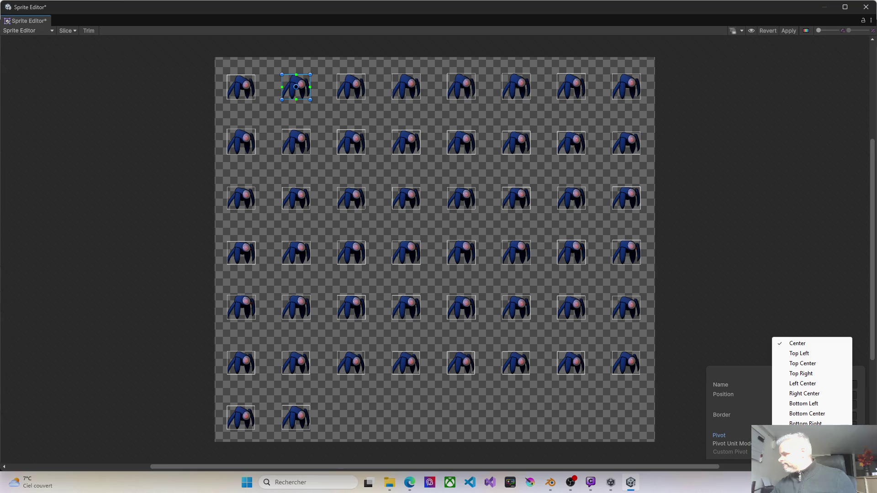
{"action": "left_click", "coordinate": [807, 414]}
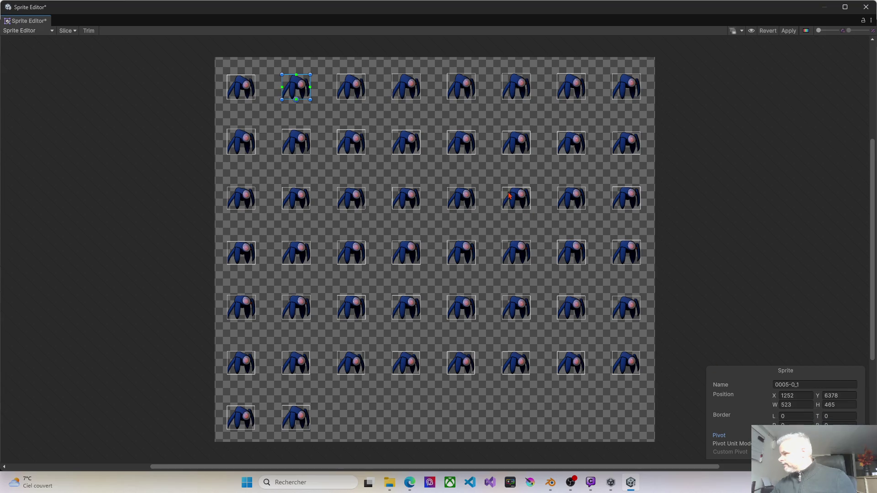
{"action": "left_click", "coordinate": [348, 94]}
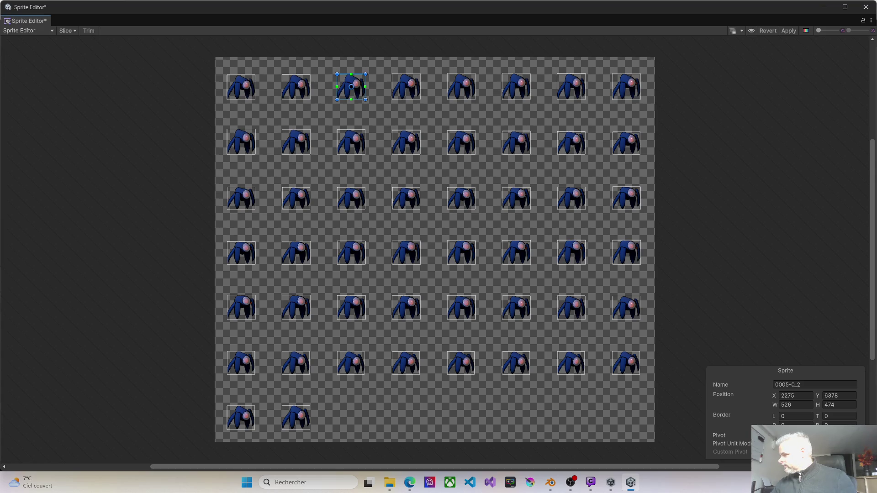
{"action": "left_click", "coordinate": [806, 436]}
{"action": "left_click", "coordinate": [807, 413]}
{"action": "left_click", "coordinate": [402, 84]}
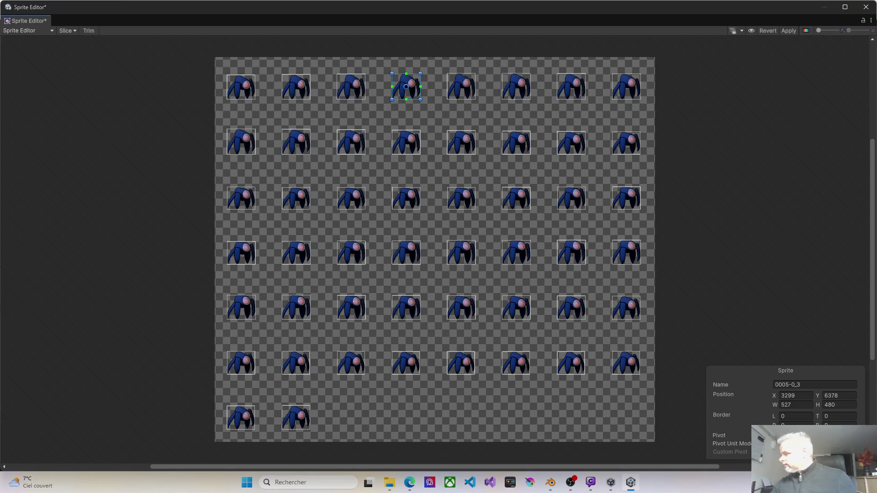
{"action": "left_click", "coordinate": [806, 435]}
{"action": "left_click", "coordinate": [804, 415]}
- Set Bottom Center pivots on frames 0005-0_4 through 0005-0_7, finishing the top row
{"action": "left_click", "coordinate": [466, 100]}
{"action": "left_click", "coordinate": [806, 435]}
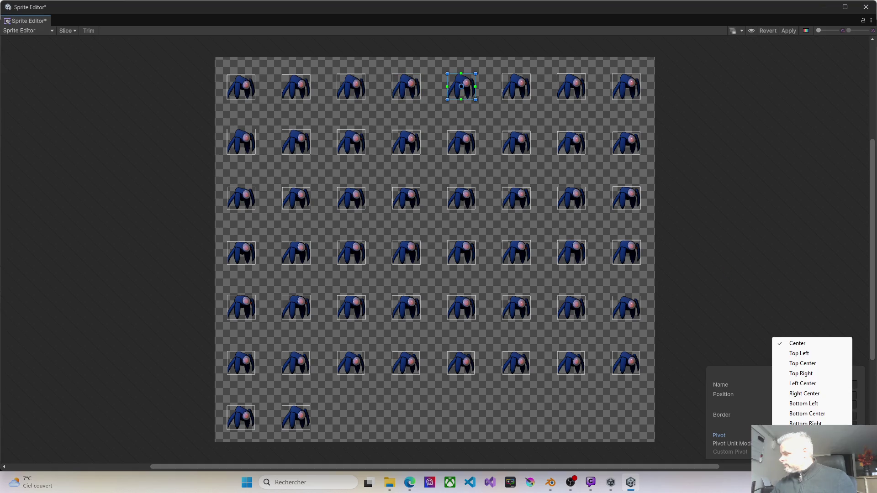
{"action": "left_click", "coordinate": [807, 413]}
{"action": "left_click", "coordinate": [518, 88]}
{"action": "left_click", "coordinate": [806, 435]}
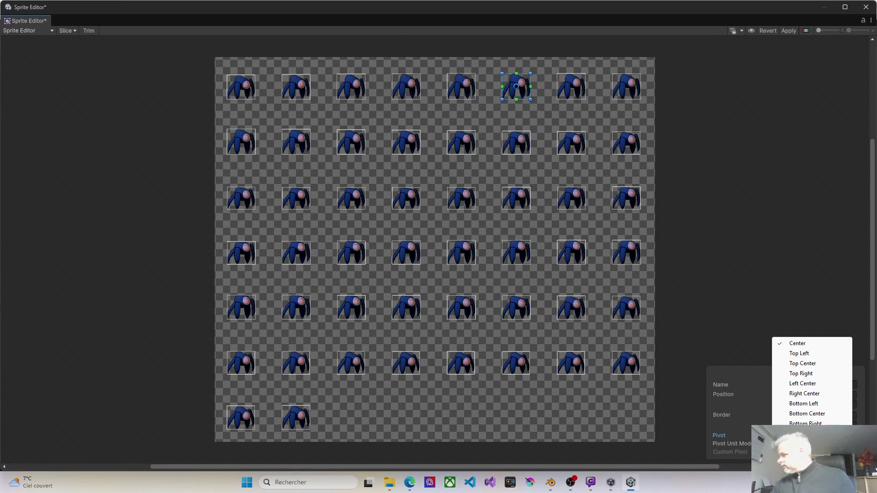
{"action": "left_click", "coordinate": [807, 413]}
{"action": "left_click", "coordinate": [573, 91]}
{"action": "left_click", "coordinate": [806, 435]}
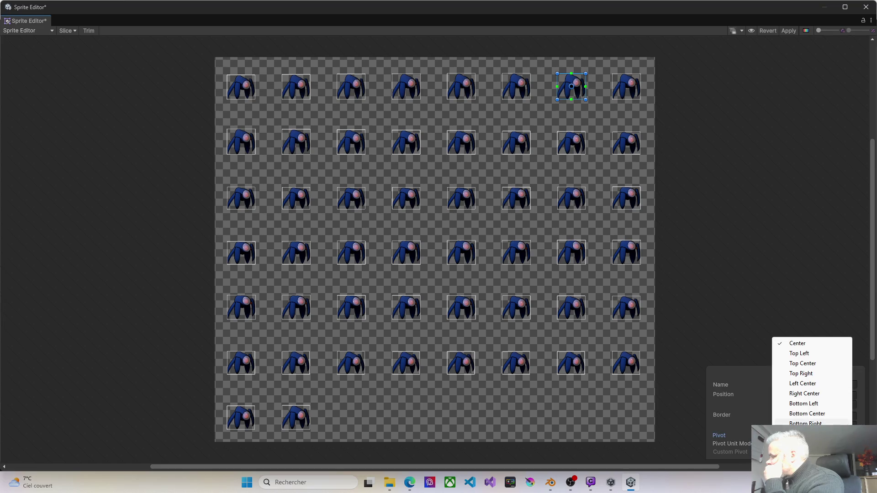
{"action": "left_click", "coordinate": [807, 413]}
{"action": "left_click", "coordinate": [632, 99]}
{"action": "left_click", "coordinate": [806, 435]}
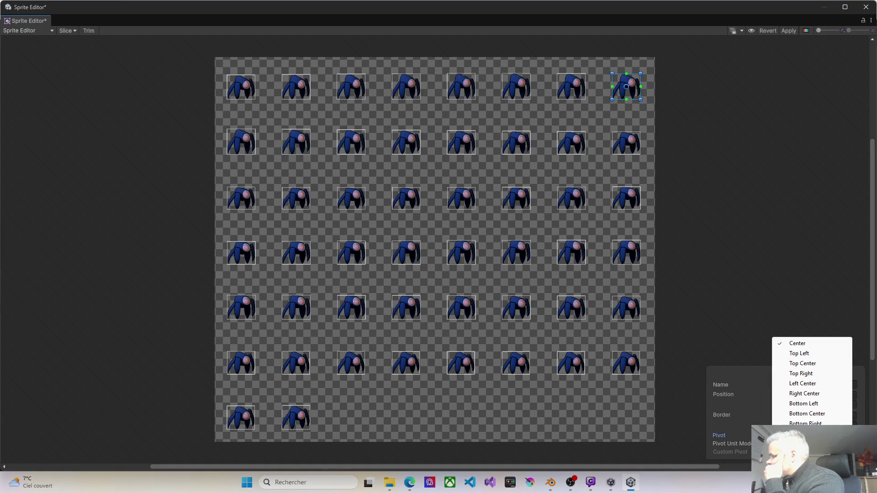
{"action": "left_click", "coordinate": [806, 413]}
- Set Bottom Center pivots on second-row frames 0005-0_8 through 0005-0_11
{"action": "left_click", "coordinate": [250, 154]}
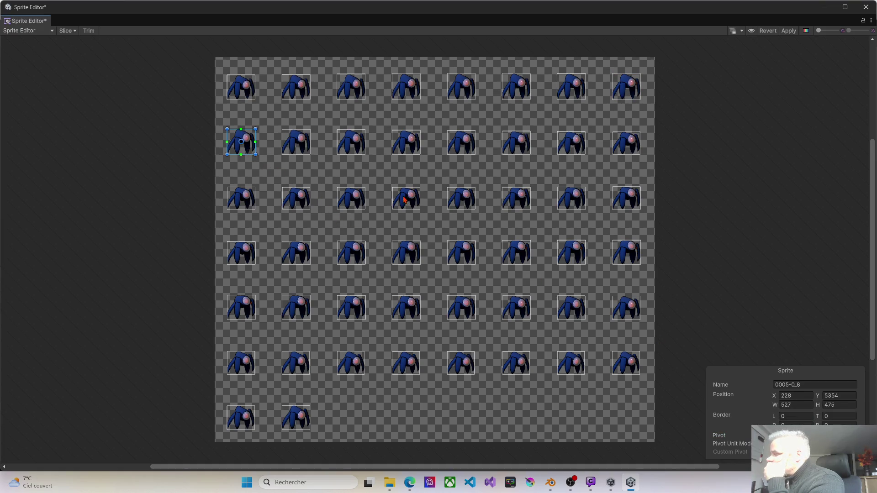
{"action": "left_click", "coordinate": [807, 435]}
{"action": "left_click", "coordinate": [795, 414]}
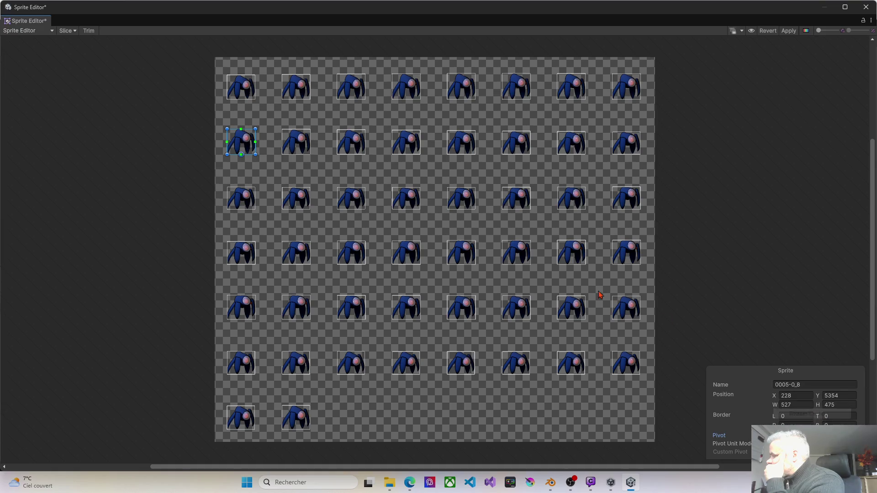
{"action": "left_click", "coordinate": [299, 148]}
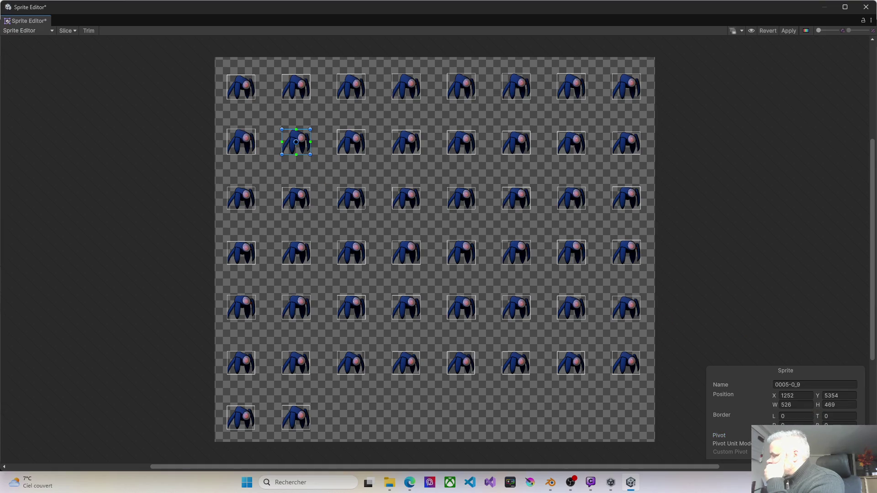
{"action": "left_click", "coordinate": [806, 435]}
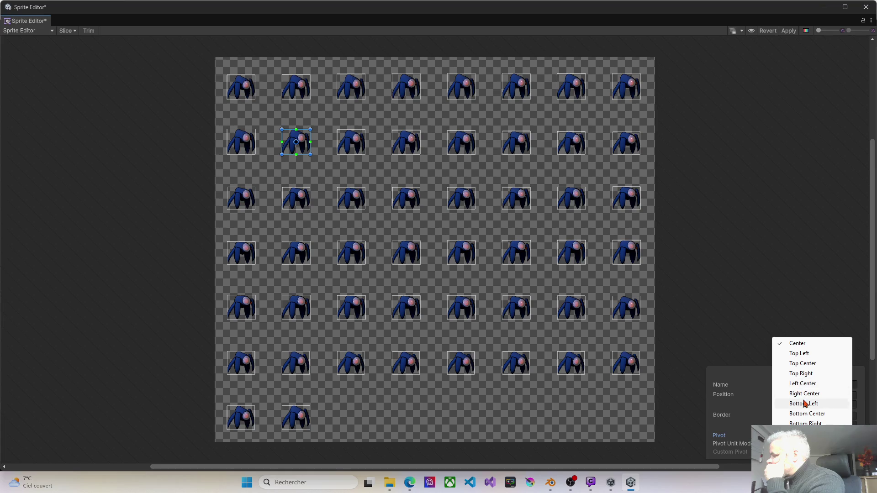
{"action": "left_click", "coordinate": [804, 413]}
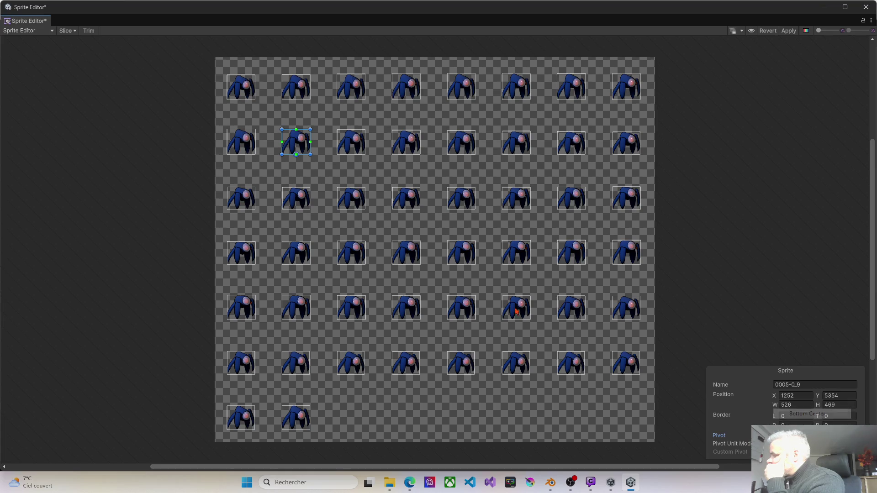
{"action": "left_click", "coordinate": [354, 139]}
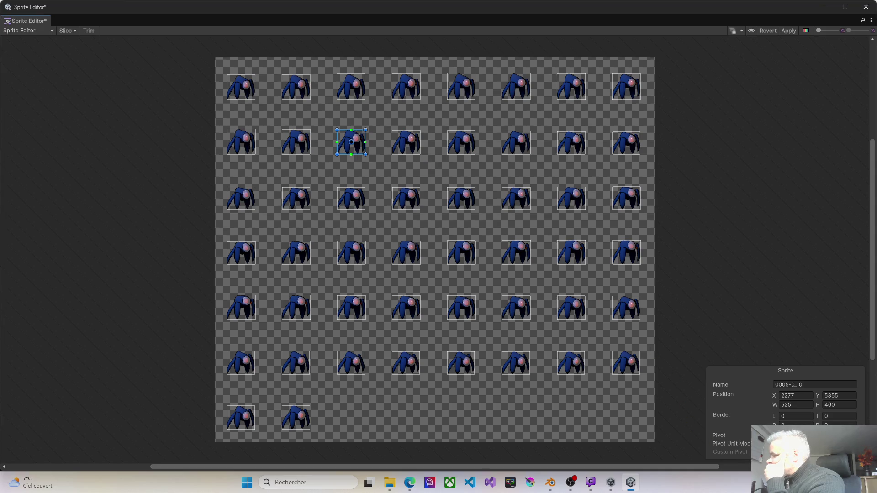
{"action": "left_click", "coordinate": [806, 435]}
{"action": "left_click", "coordinate": [776, 412]}
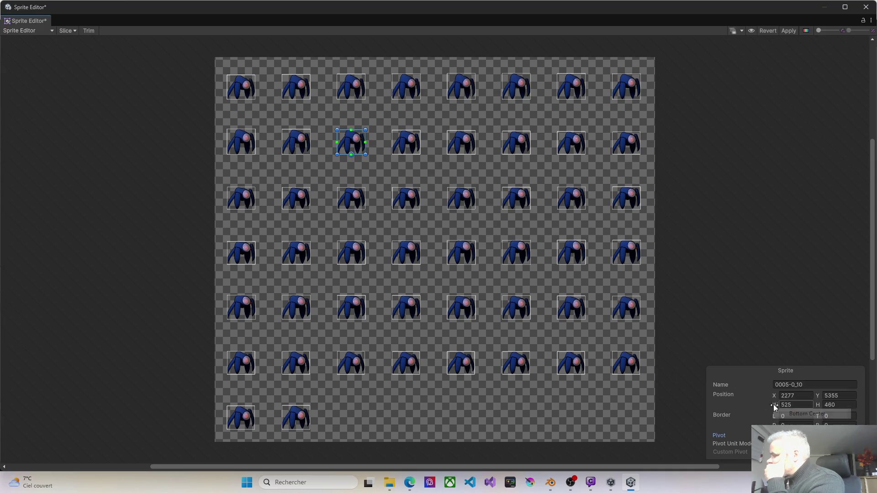
{"action": "left_click", "coordinate": [410, 147]}
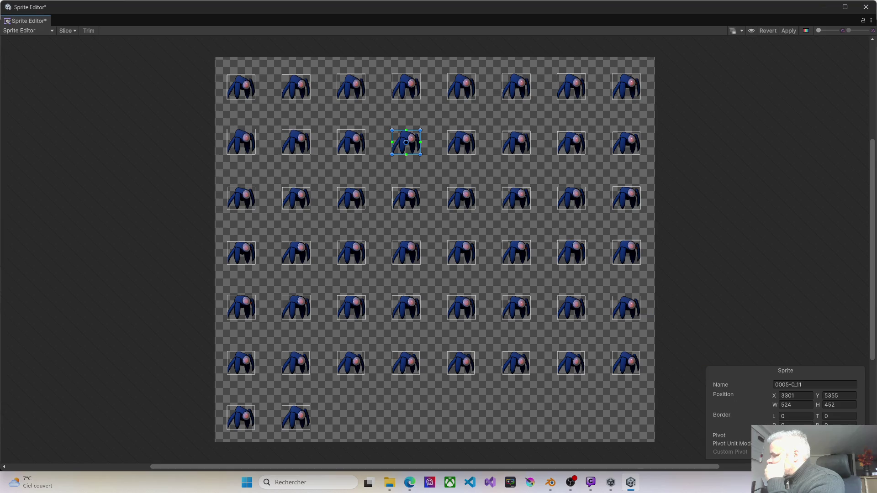
{"action": "left_click", "coordinate": [806, 435]}
{"action": "left_click", "coordinate": [800, 413]}
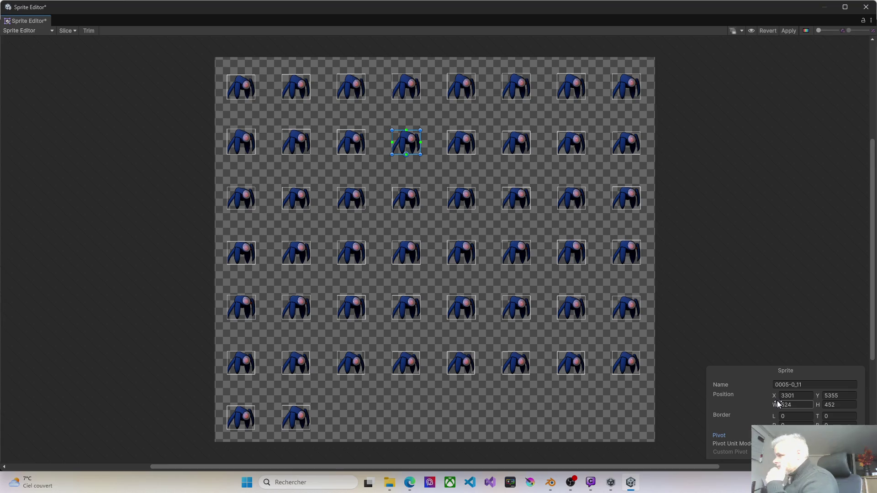
- Set Bottom Center pivots on frames 0005-0_12 through 0005-0_15
{"action": "left_click", "coordinate": [459, 145]}
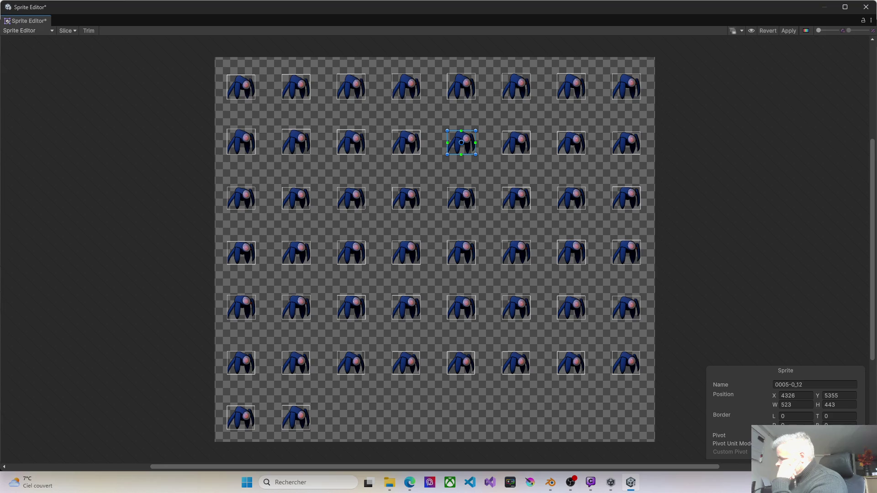
{"action": "left_click", "coordinate": [804, 435]}
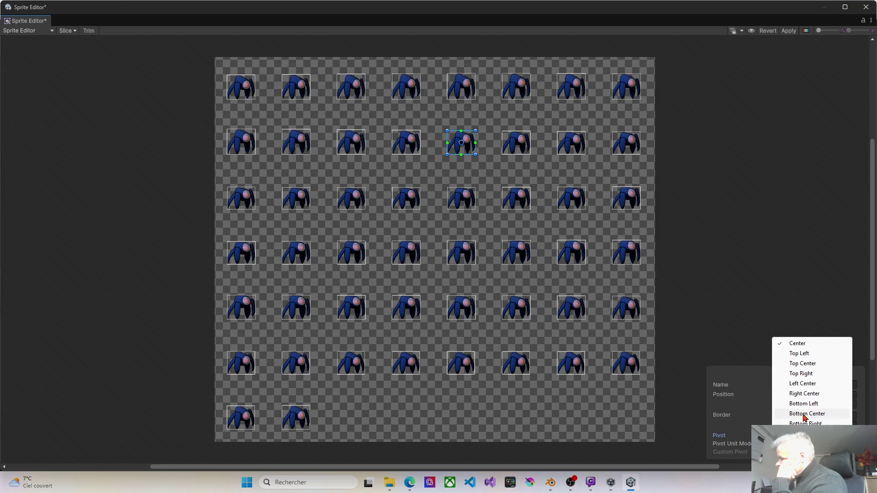
{"action": "left_click", "coordinate": [797, 414]}
{"action": "left_click", "coordinate": [527, 149]}
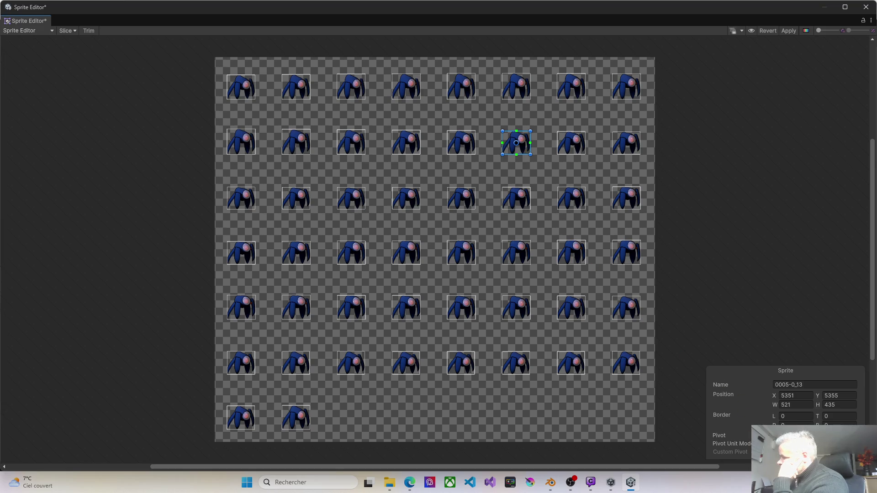
{"action": "left_click", "coordinate": [804, 435]}
{"action": "left_click", "coordinate": [800, 416]}
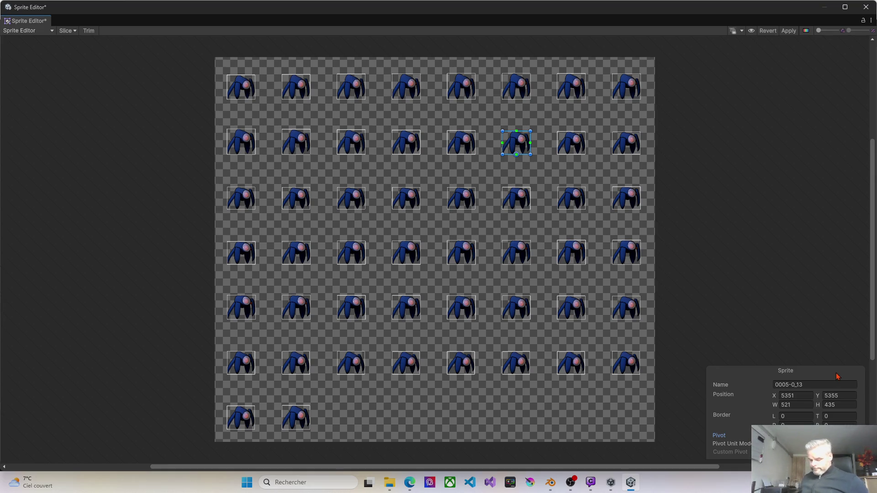
{"action": "scroll", "coordinate": [837, 376], "scroll_direction": "down", "scroll_amount": 1}
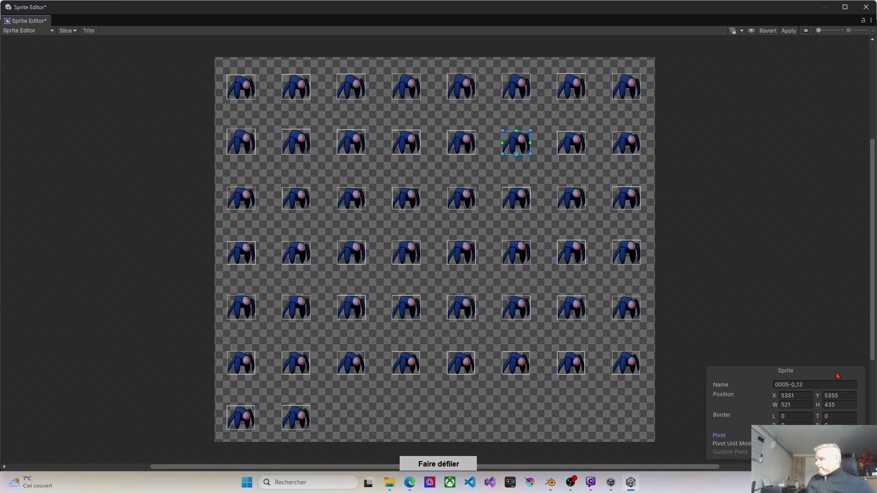
{"action": "left_click", "coordinate": [579, 151]}
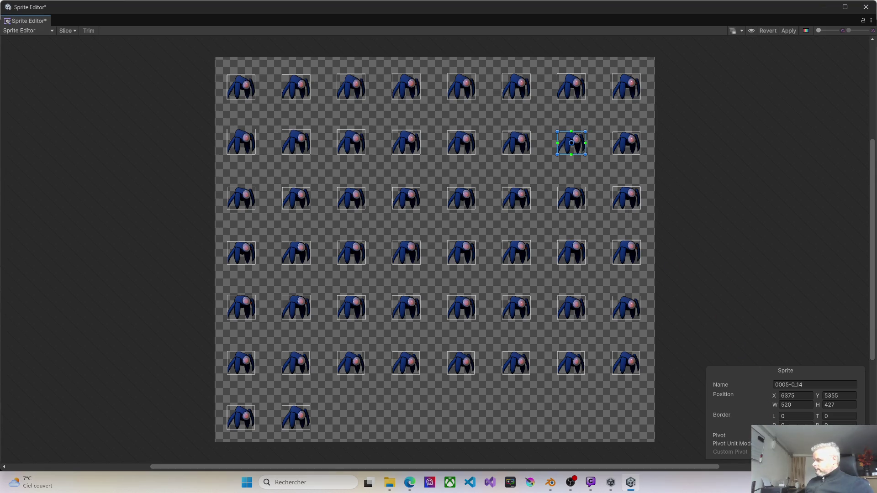
{"action": "left_click", "coordinate": [813, 436]}
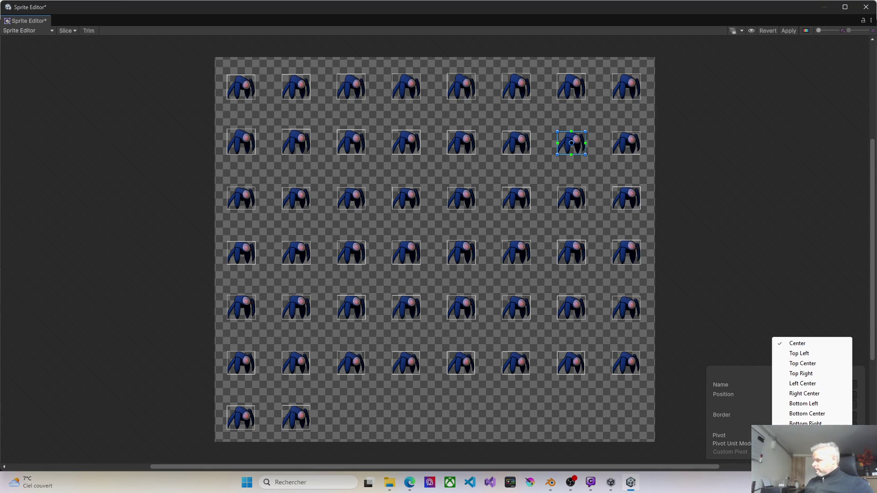
{"action": "left_click", "coordinate": [804, 413]}
{"action": "left_click", "coordinate": [631, 150]}
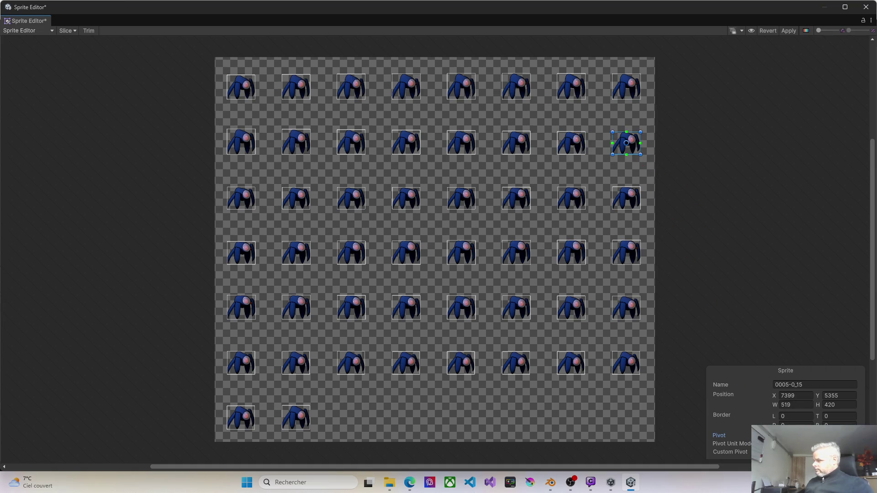
{"action": "left_click", "coordinate": [797, 435]}
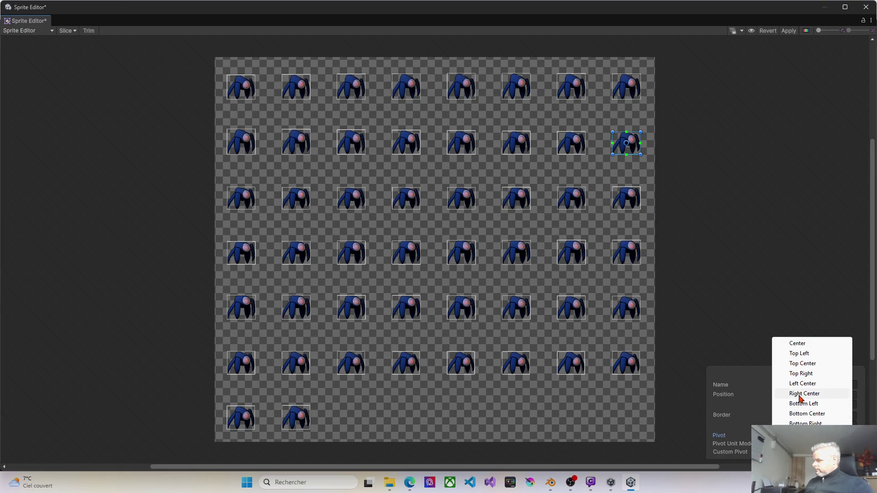
{"action": "left_click", "coordinate": [801, 414]}
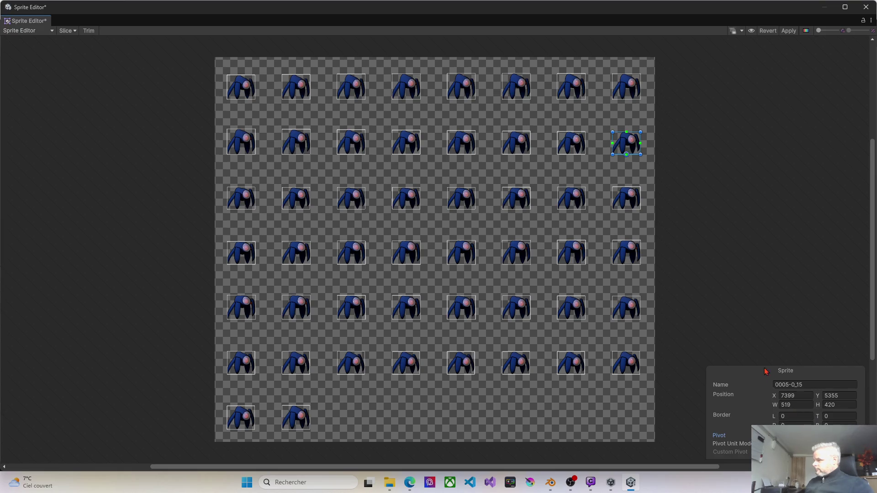
- Give frames 0005-0_16 through 0005-0_19 Bottom Center pivots
{"action": "left_click", "coordinate": [247, 207]}
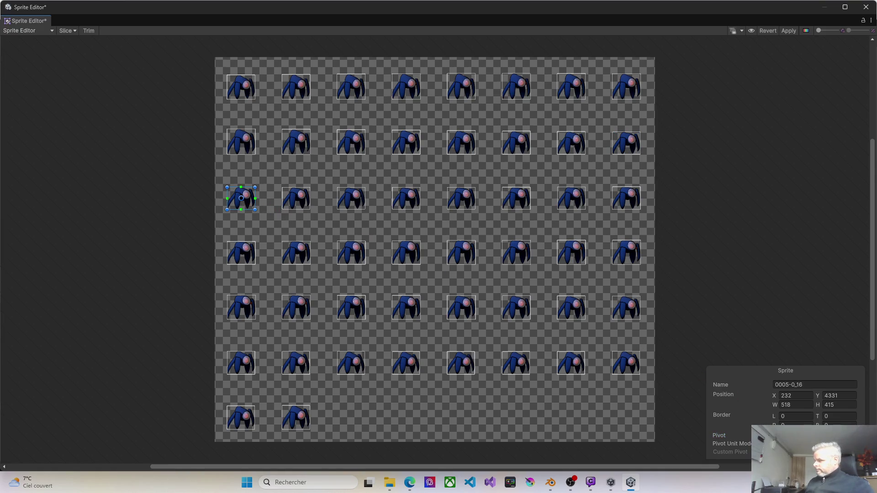
{"action": "left_click", "coordinate": [804, 435]}
{"action": "left_click", "coordinate": [795, 414]}
{"action": "left_click", "coordinate": [300, 205]}
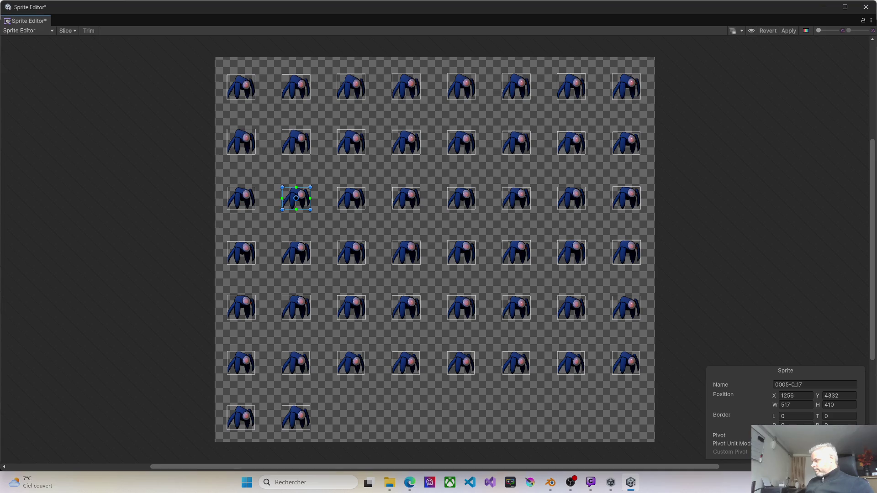
{"action": "left_click", "coordinate": [804, 435]}
{"action": "left_click", "coordinate": [796, 413]}
{"action": "left_click", "coordinate": [361, 205]}
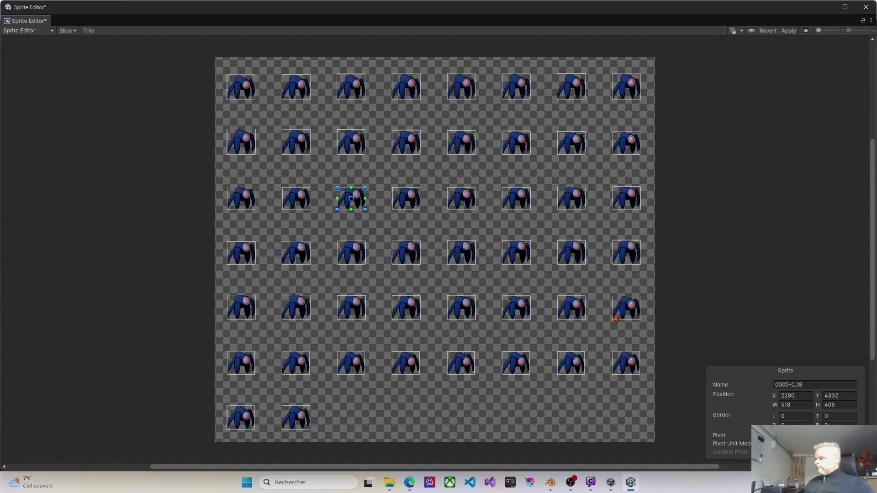
{"action": "left_click", "coordinate": [804, 435]}
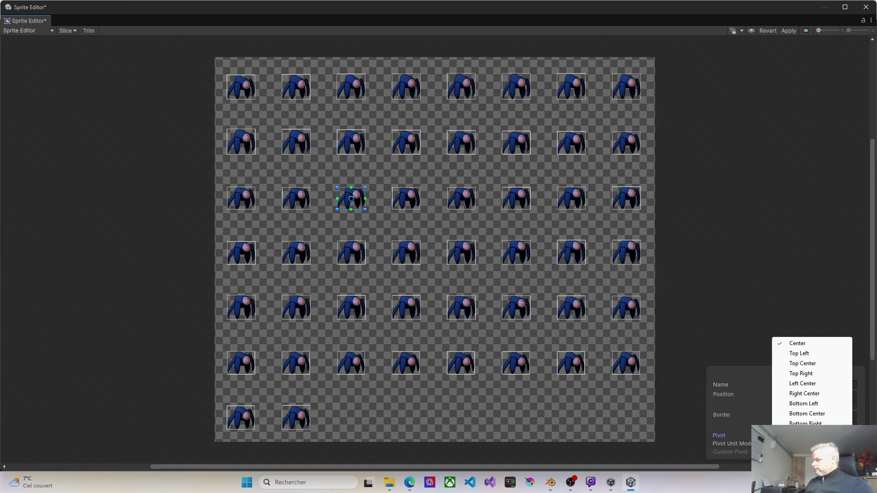
{"action": "left_click", "coordinate": [810, 412]}
{"action": "left_click", "coordinate": [404, 202]}
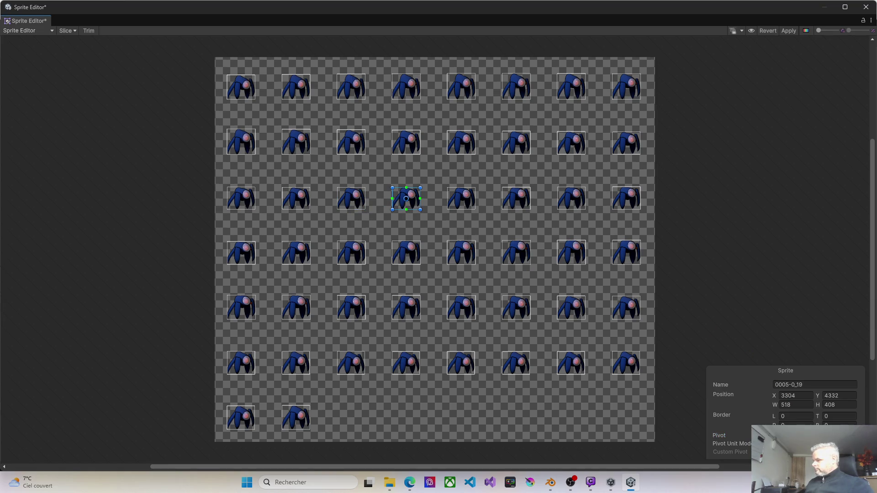
{"action": "left_click", "coordinate": [804, 435]}
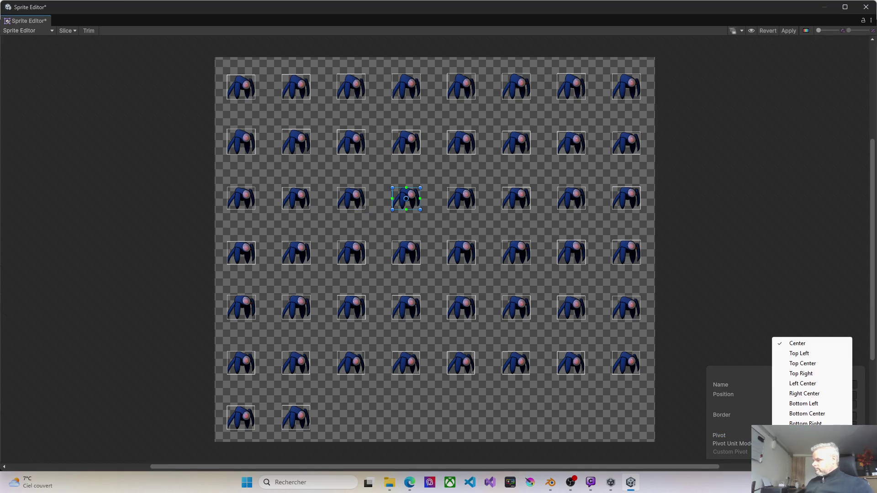
{"action": "left_click", "coordinate": [810, 412]}
- Give frames 0005-0_20 through 0005-0_23 Bottom Center pivots
{"action": "left_click", "coordinate": [471, 204]}
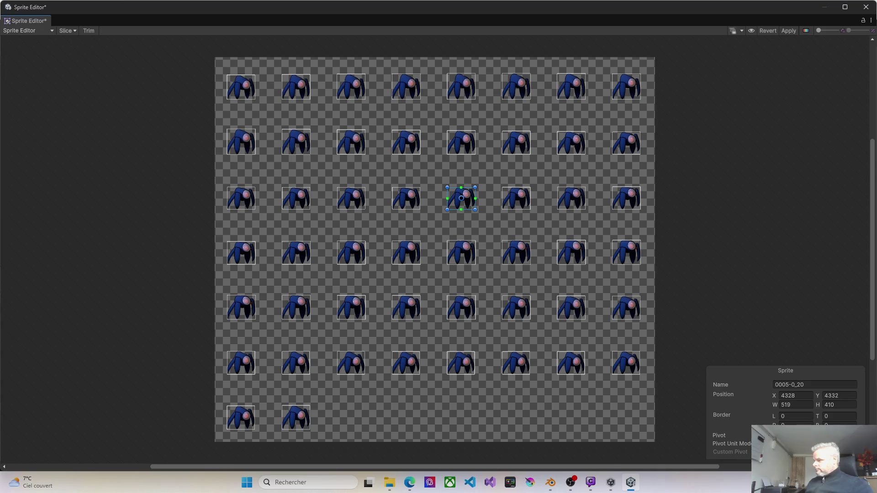
{"action": "left_click", "coordinate": [804, 435]}
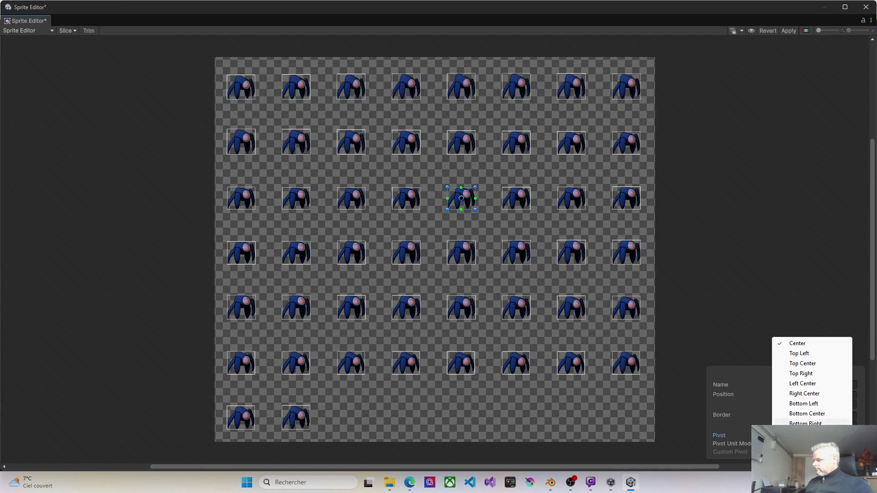
{"action": "left_click", "coordinate": [811, 412]}
{"action": "left_click", "coordinate": [525, 203]}
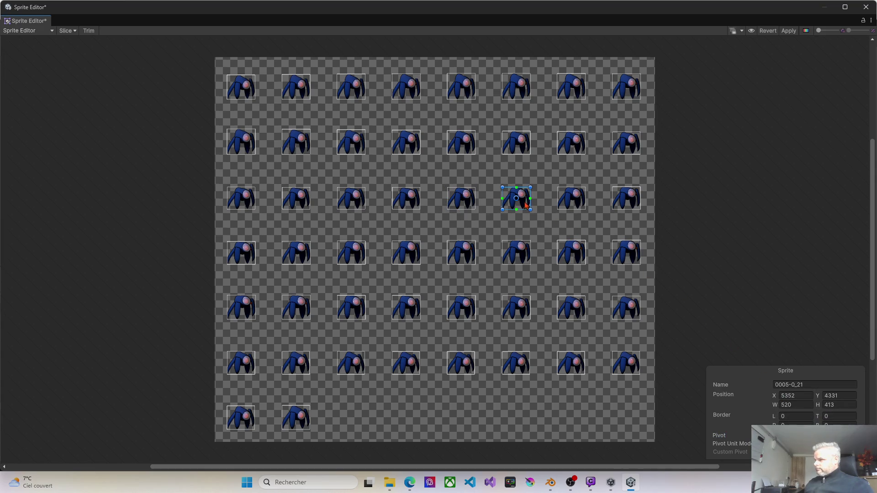
{"action": "left_click", "coordinate": [803, 436]}
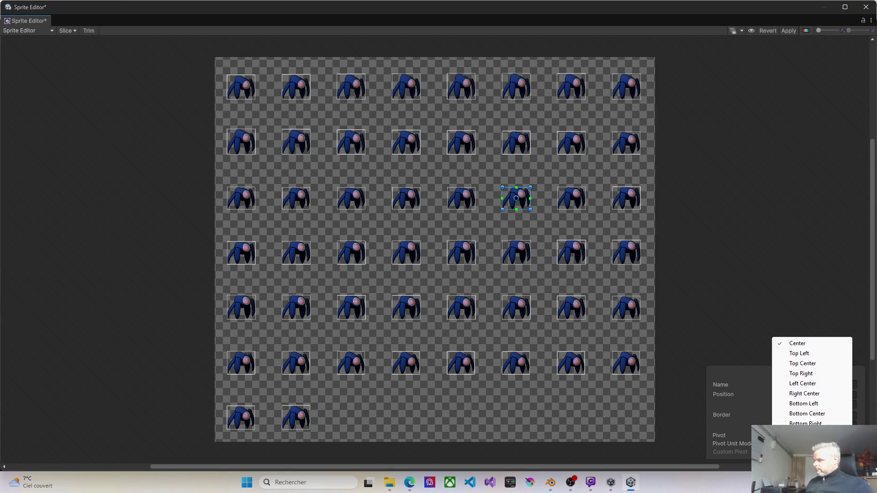
{"action": "left_click", "coordinate": [804, 414]}
{"action": "left_click", "coordinate": [574, 205]}
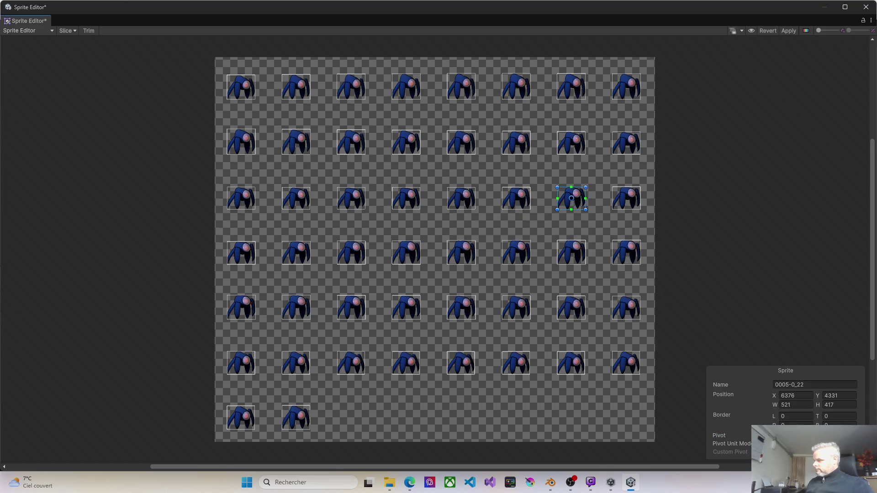
{"action": "left_click", "coordinate": [804, 435]}
{"action": "left_click", "coordinate": [803, 413]}
{"action": "left_click", "coordinate": [633, 207]}
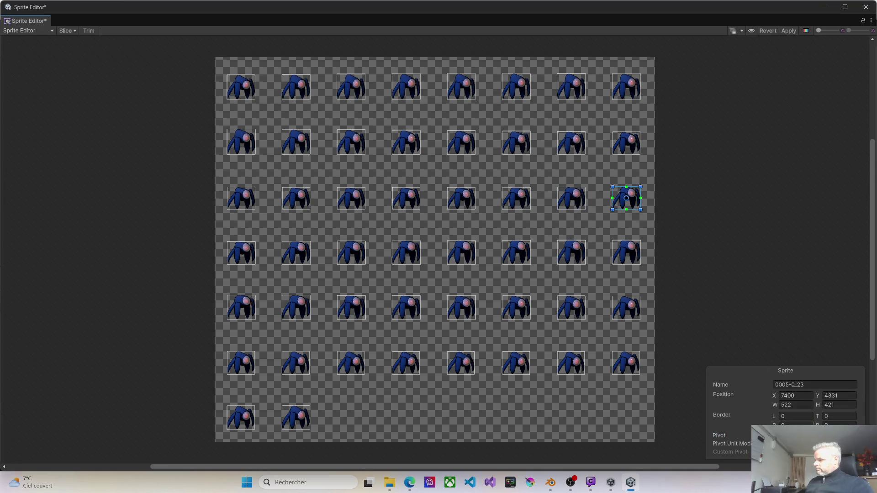
{"action": "left_click", "coordinate": [804, 435]}
{"action": "left_click", "coordinate": [804, 414]}
{"action": "left_click", "coordinate": [250, 259]}
- Anchor frames 0005-0_24 through 0005-0_27 at Bottom Center
{"action": "left_click", "coordinate": [804, 435]}
{"action": "left_click", "coordinate": [804, 413]}
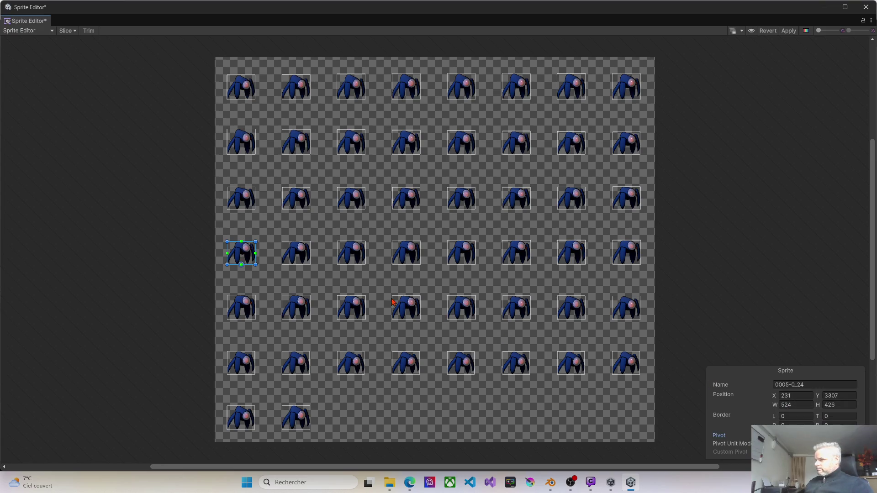
{"action": "left_click", "coordinate": [301, 261]}
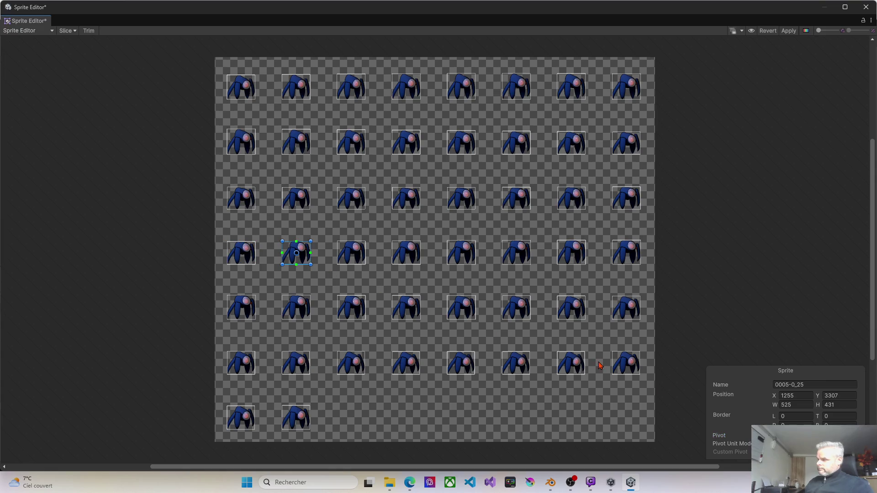
{"action": "left_click", "coordinate": [804, 435]}
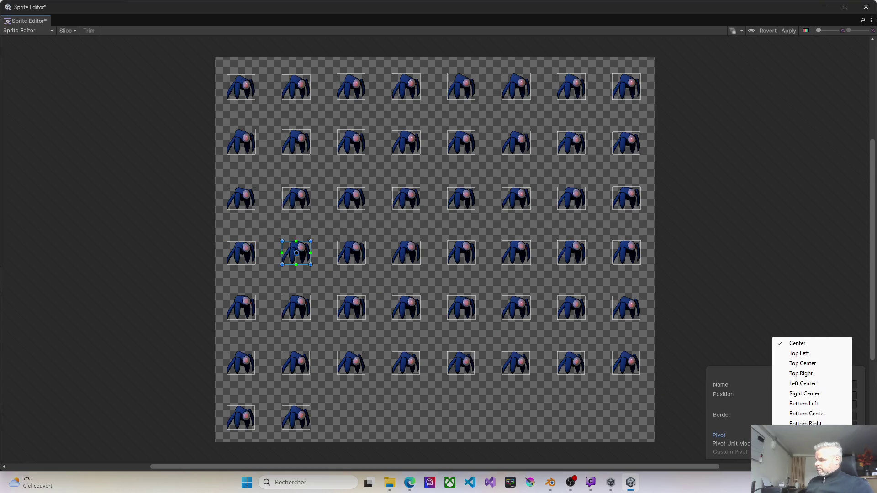
{"action": "left_click", "coordinate": [803, 414]}
{"action": "left_click", "coordinate": [355, 264]}
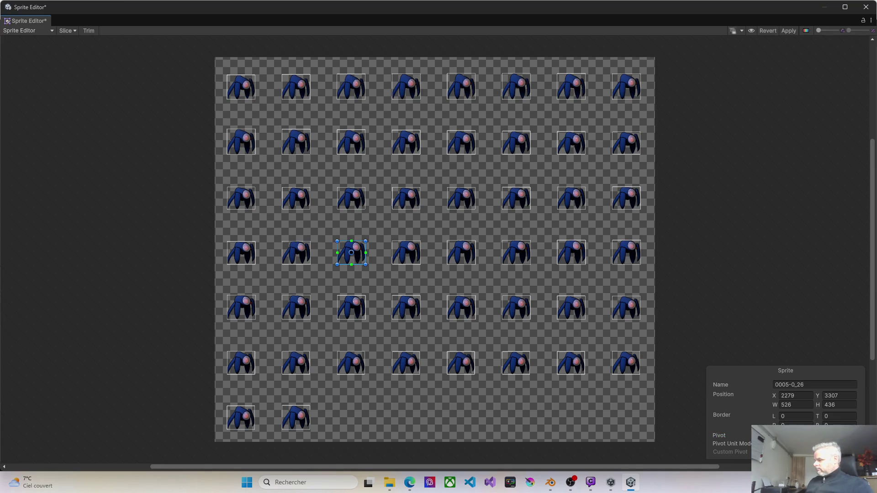
{"action": "left_click", "coordinate": [804, 435]}
{"action": "left_click", "coordinate": [800, 413]}
{"action": "left_click", "coordinate": [415, 247]}
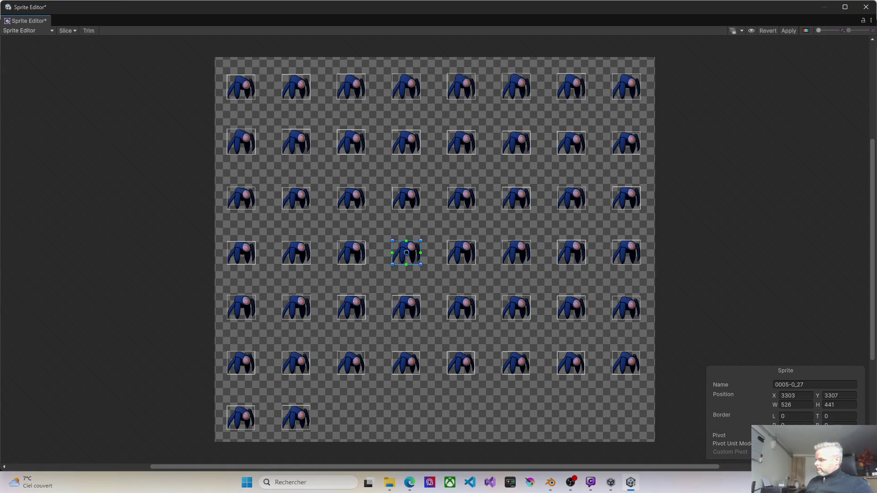
{"action": "left_click", "coordinate": [804, 435]}
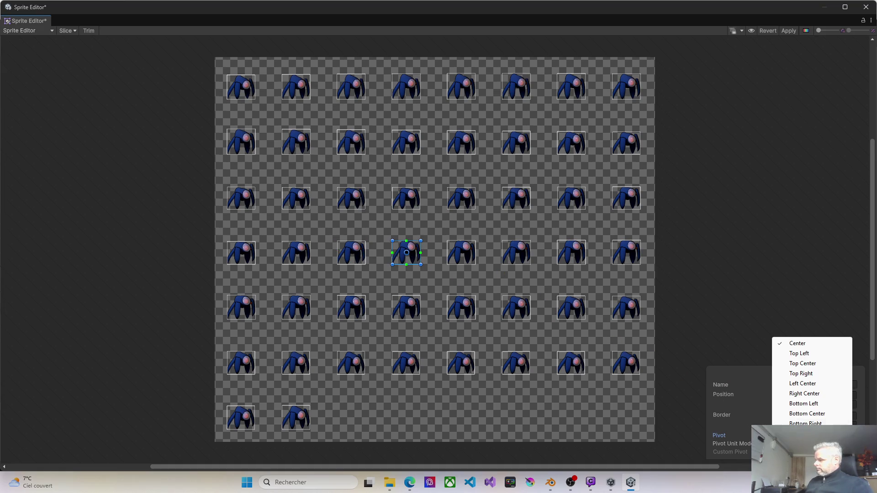
{"action": "left_click", "coordinate": [798, 415]}
- Anchor frames 0005-0_28 through 0005-0_31 at Bottom Center
{"action": "left_click", "coordinate": [460, 254]}
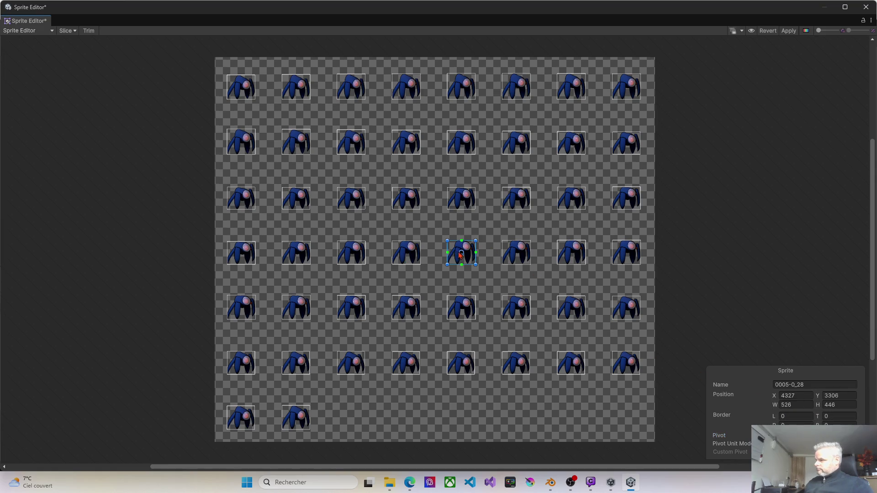
{"action": "left_click", "coordinate": [804, 435]}
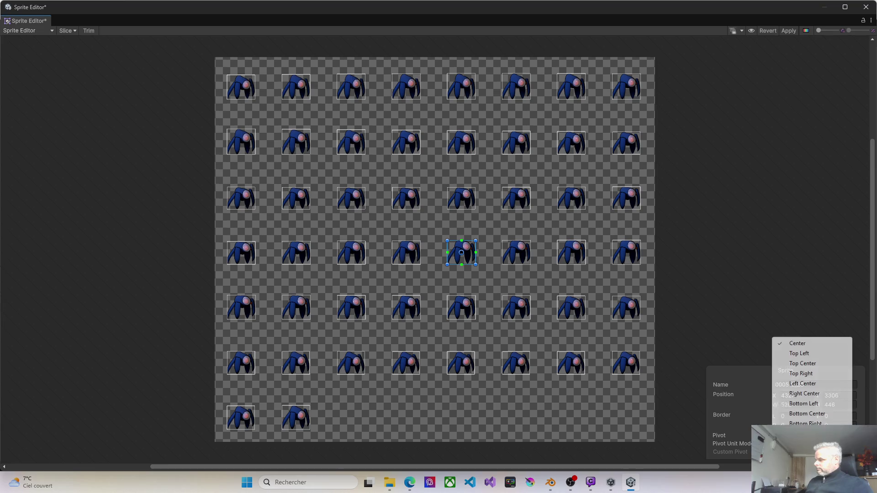
{"action": "left_click", "coordinate": [800, 413]}
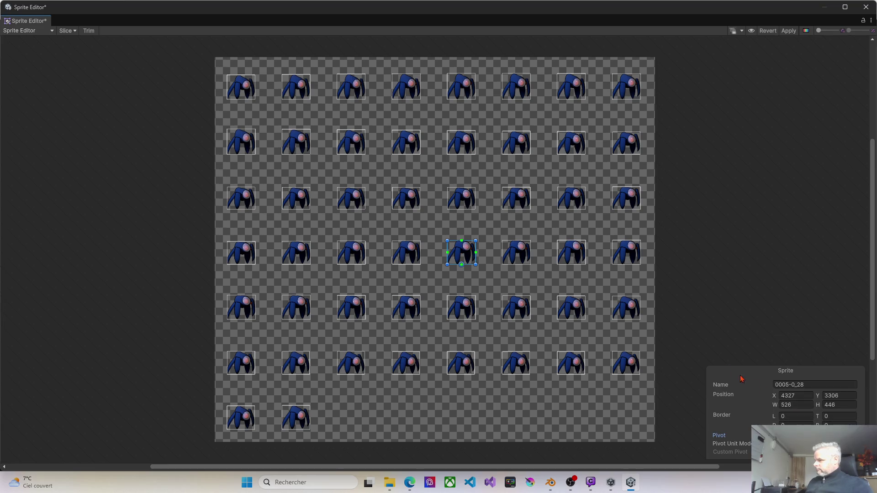
{"action": "left_click", "coordinate": [515, 254]}
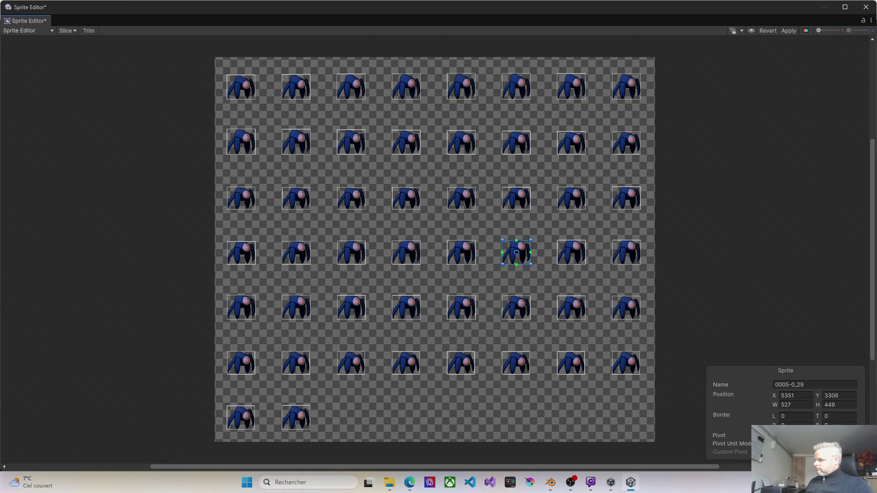
{"action": "left_click", "coordinate": [804, 435]}
{"action": "left_click", "coordinate": [800, 413]}
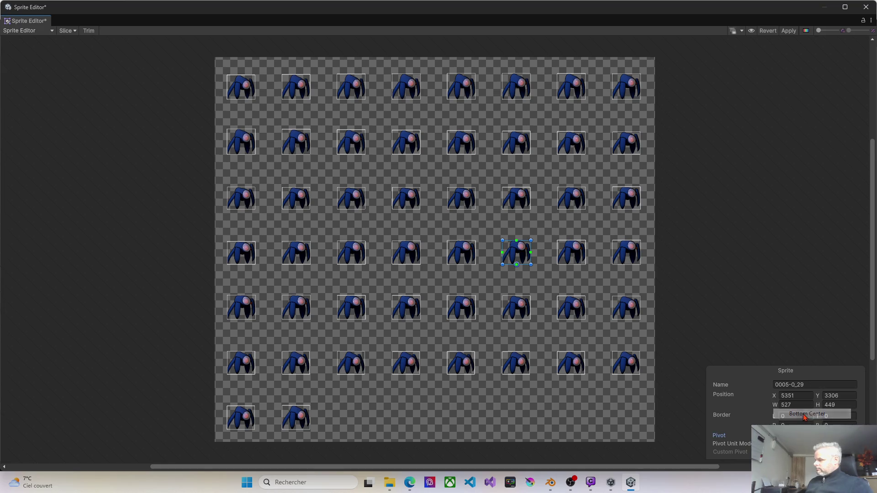
{"action": "left_click", "coordinate": [574, 252]}
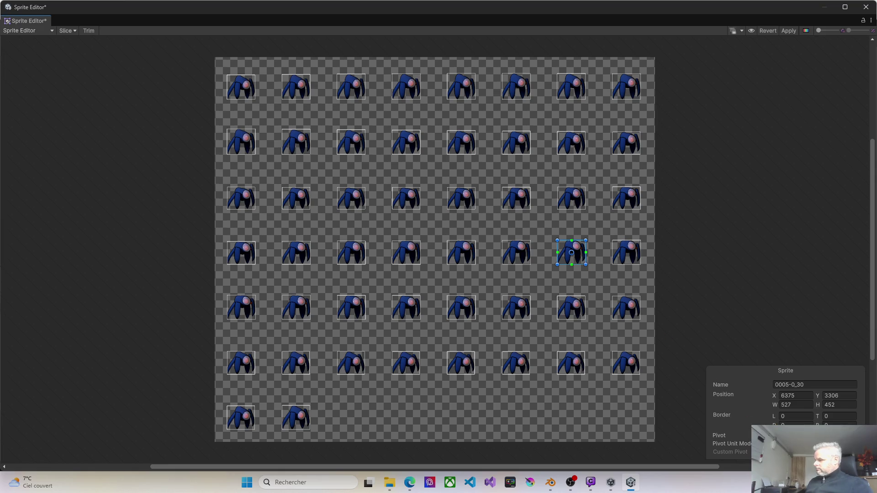
{"action": "left_click", "coordinate": [804, 435]}
{"action": "left_click", "coordinate": [799, 413]}
{"action": "left_click", "coordinate": [632, 257]}
{"action": "left_click", "coordinate": [804, 435]}
{"action": "left_click", "coordinate": [799, 414]}
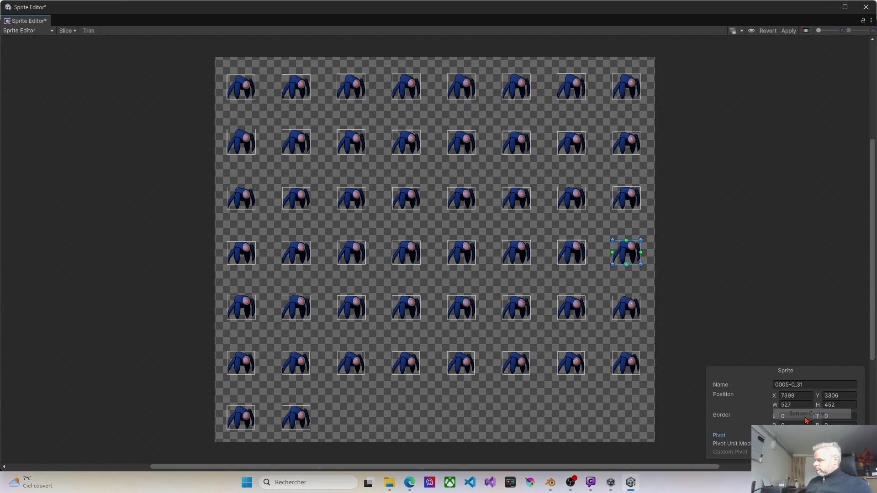
{"action": "left_click", "coordinate": [250, 317]}
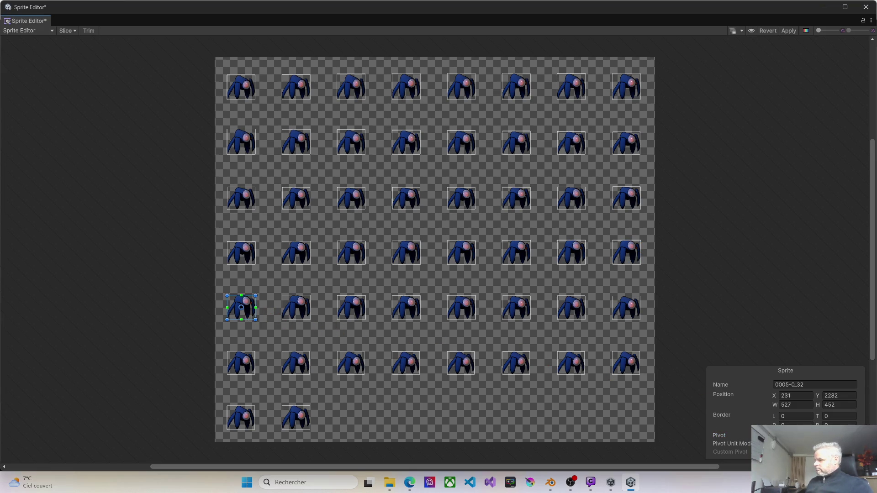
- Set bottom-centre pivots on frames 0005-0_32 through 0005-0_35
{"action": "left_click", "coordinate": [804, 436]}
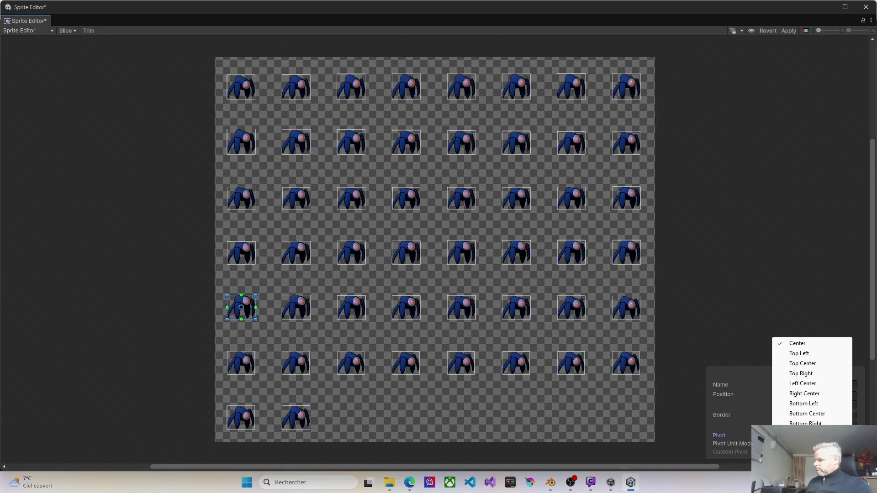
{"action": "left_click", "coordinate": [799, 413]}
{"action": "left_click", "coordinate": [295, 315]}
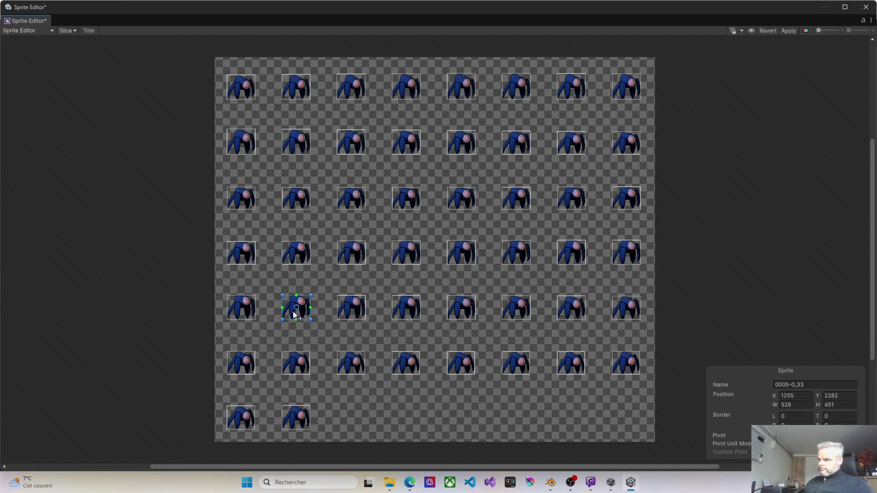
{"action": "left_click", "coordinate": [804, 435]}
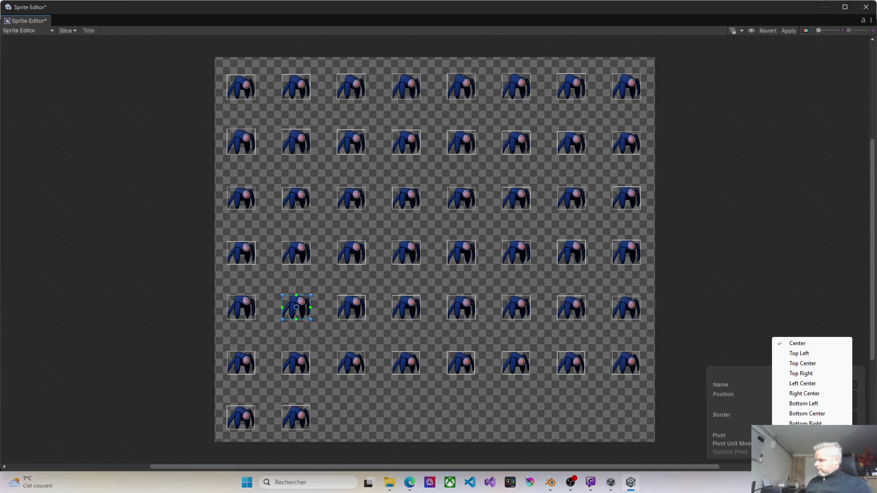
{"action": "left_click", "coordinate": [799, 414]}
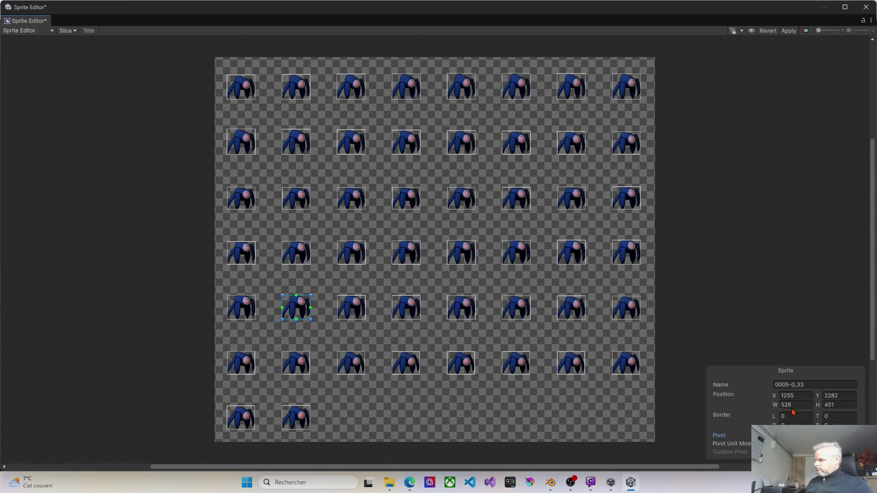
{"action": "left_click", "coordinate": [359, 318]}
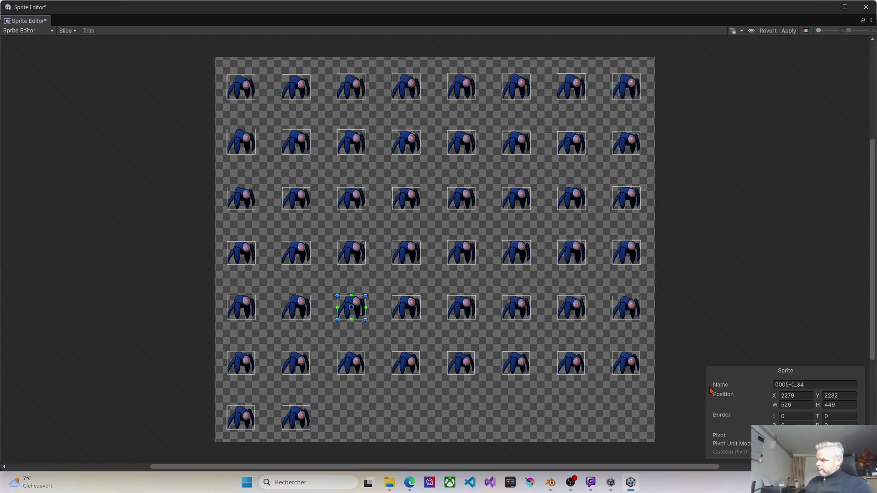
{"action": "left_click", "coordinate": [804, 435]}
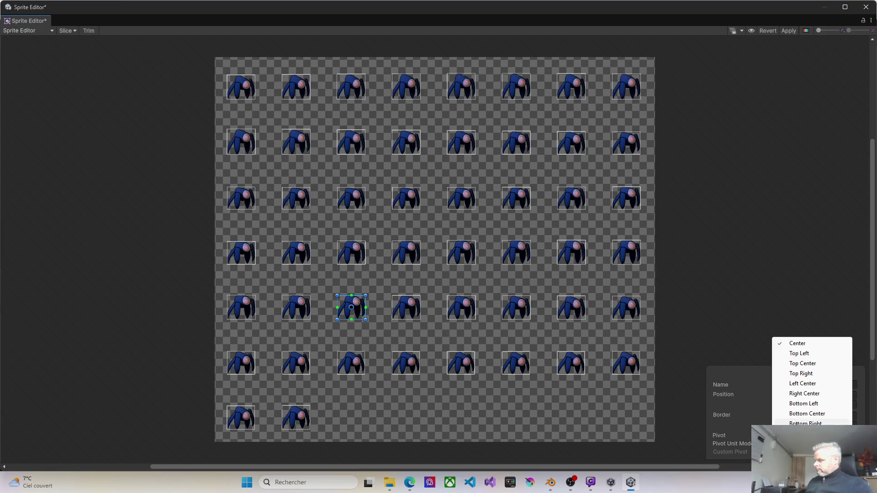
{"action": "left_click", "coordinate": [797, 414]}
{"action": "left_click", "coordinate": [408, 311]}
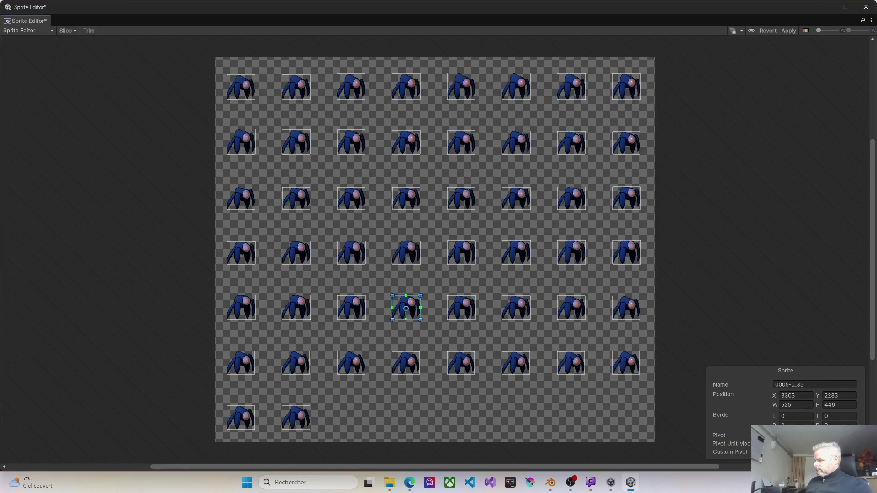
{"action": "left_click", "coordinate": [804, 436]}
{"action": "left_click", "coordinate": [797, 414]}
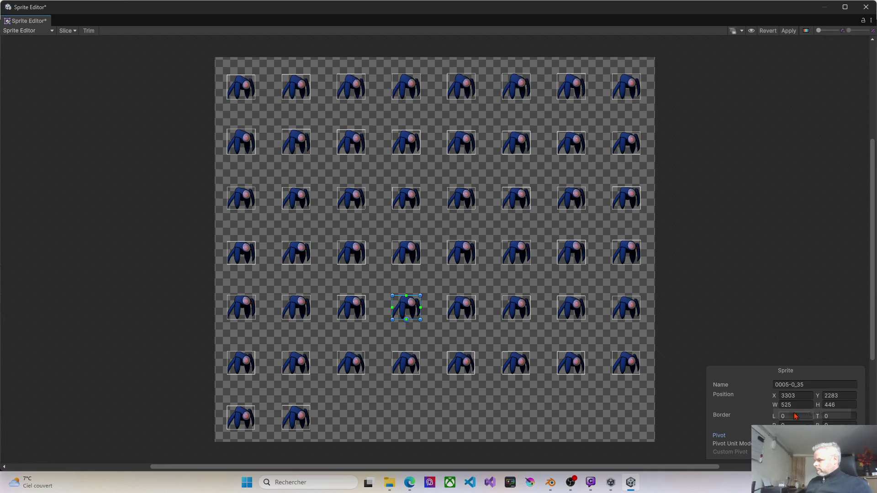
- Set bottom-centre pivots on frames 0005-0_36 through 0005-0_39
{"action": "left_click", "coordinate": [467, 314]}
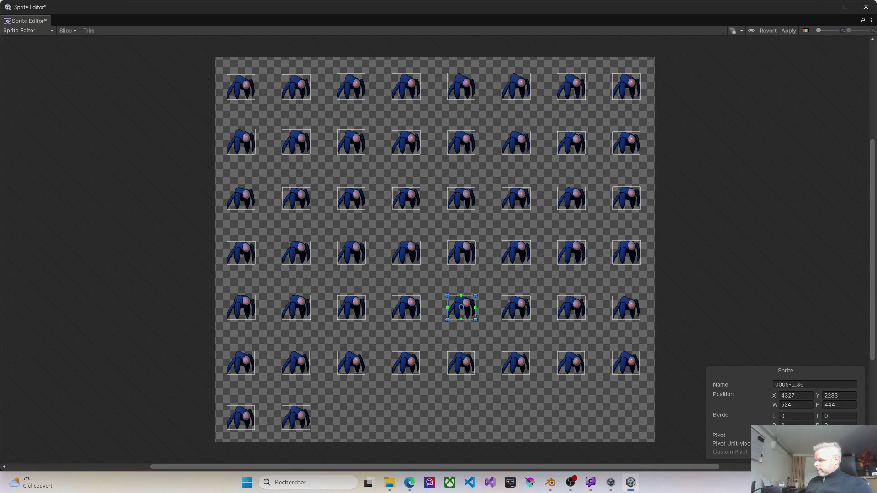
{"action": "left_click", "coordinate": [804, 436]}
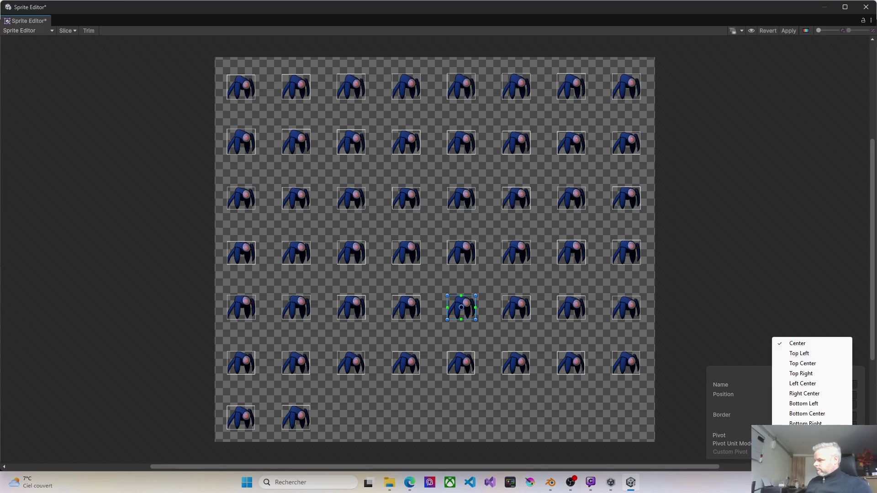
{"action": "left_click", "coordinate": [802, 414]}
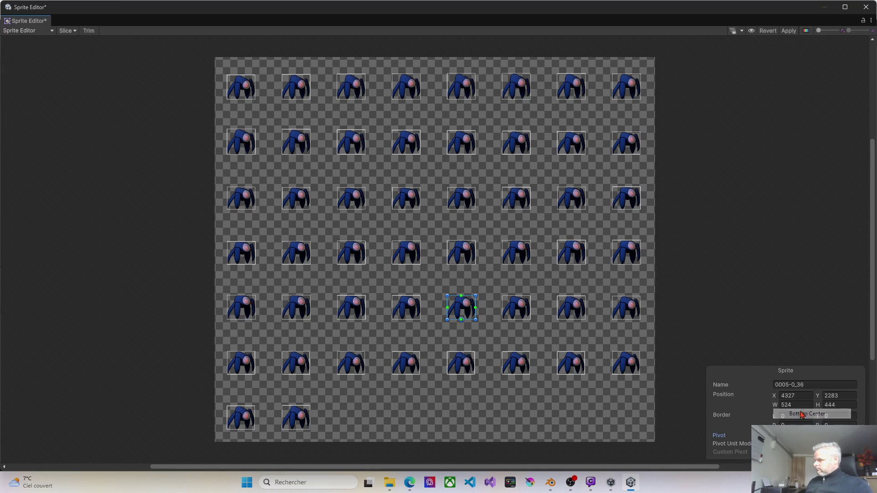
{"action": "left_click", "coordinate": [514, 313]}
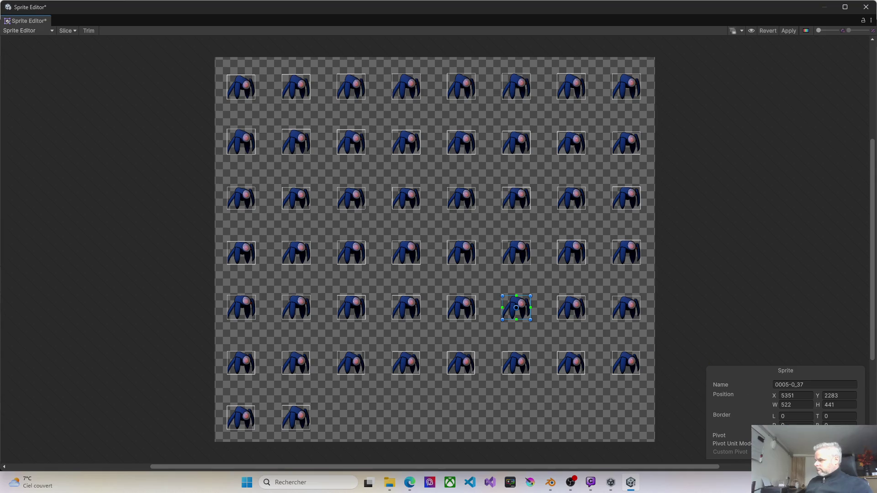
{"action": "left_click", "coordinate": [804, 436]}
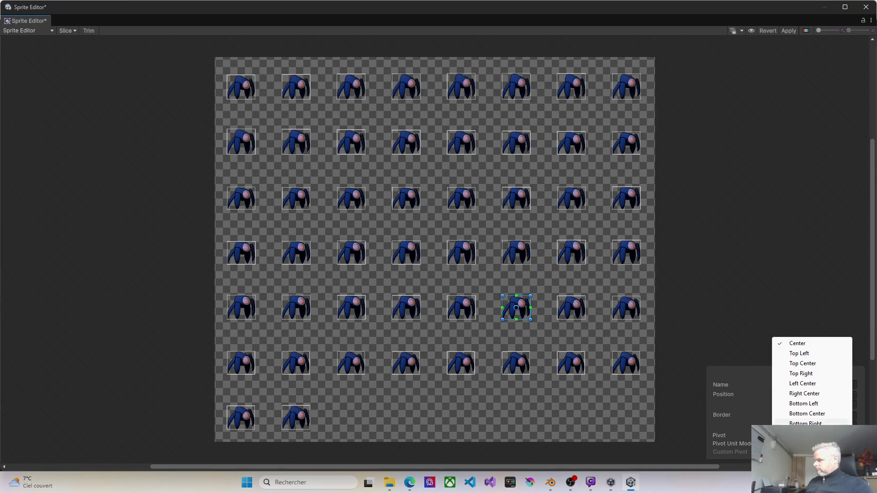
{"action": "left_click", "coordinate": [802, 414]}
{"action": "left_click", "coordinate": [576, 311]}
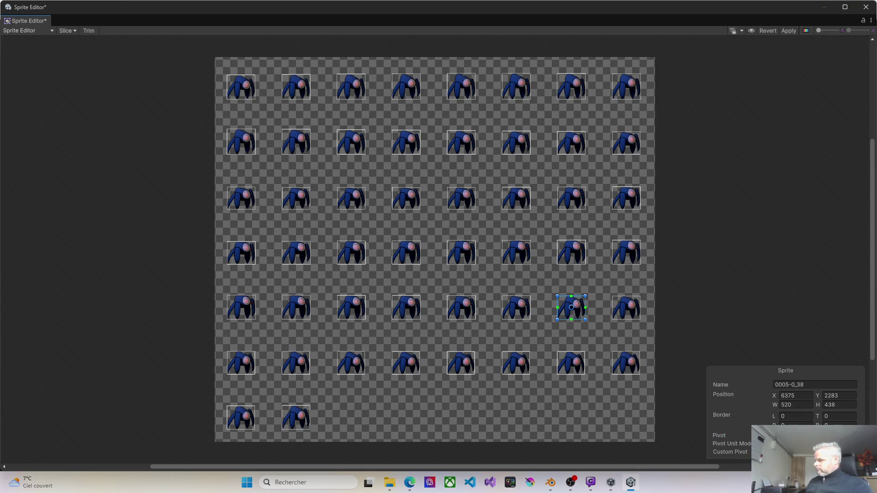
{"action": "left_click", "coordinate": [804, 435]}
{"action": "left_click", "coordinate": [802, 414]}
{"action": "left_click", "coordinate": [633, 312]}
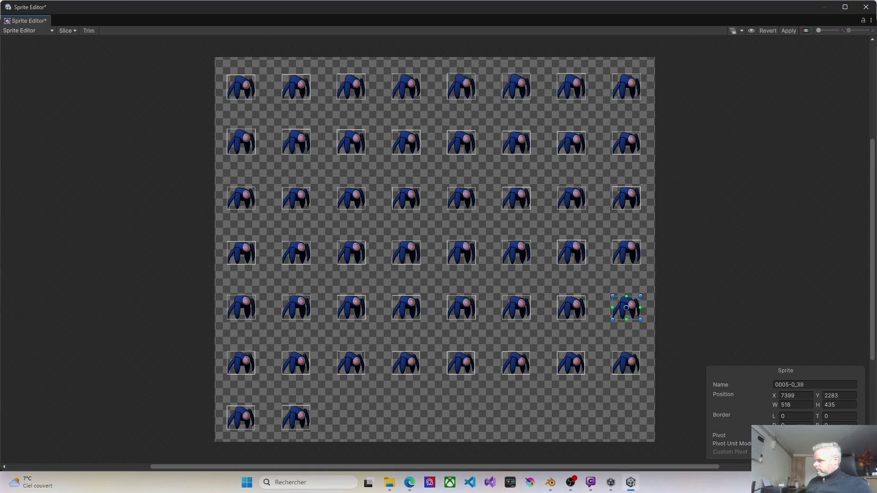
{"action": "left_click", "coordinate": [804, 435]}
{"action": "left_click", "coordinate": [802, 414]}
- Give frames 0005-0_40 through 0005-0_43 bottom-centre pivots
{"action": "left_click", "coordinate": [249, 371]}
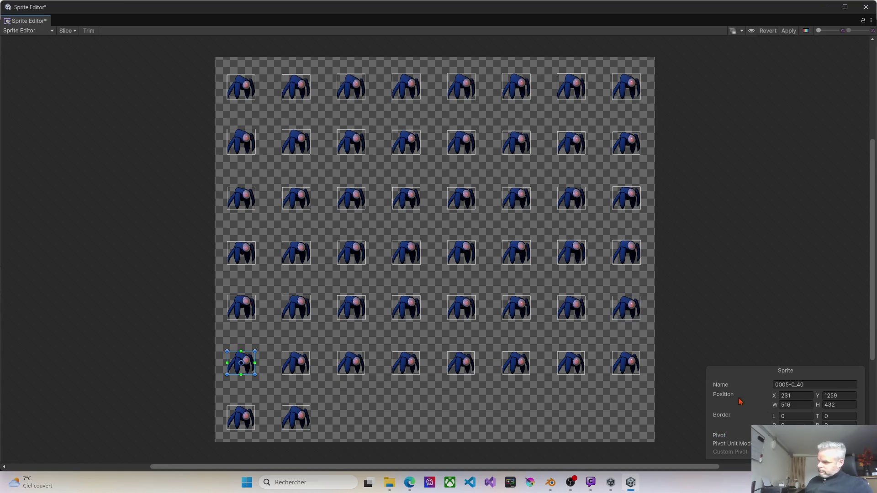
{"action": "left_click", "coordinate": [804, 435]}
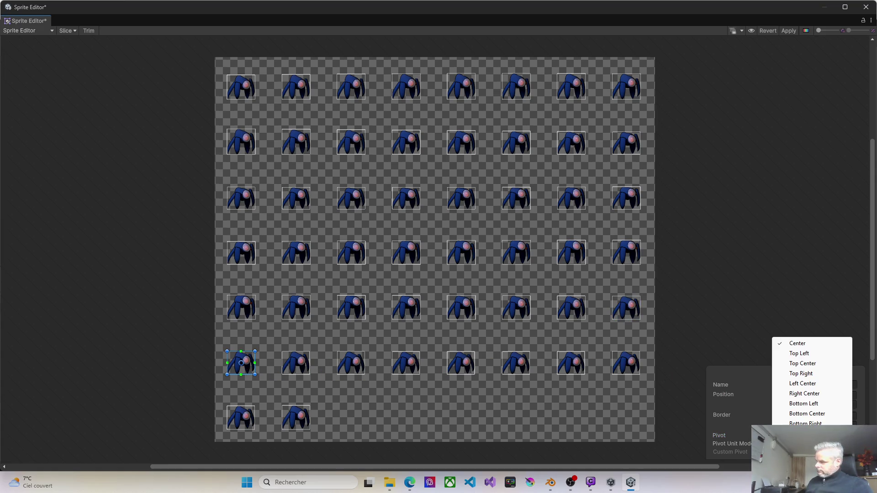
{"action": "left_click", "coordinate": [792, 414]}
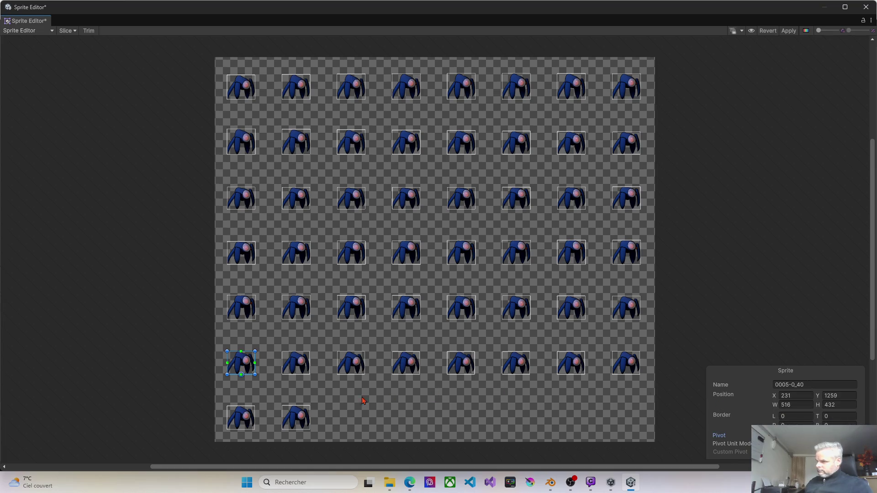
{"action": "left_click", "coordinate": [294, 364]}
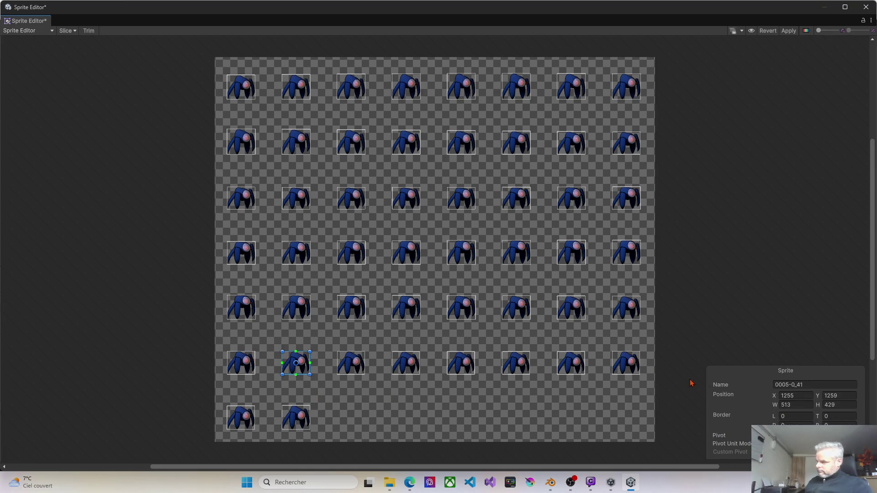
{"action": "left_click", "coordinate": [804, 435]}
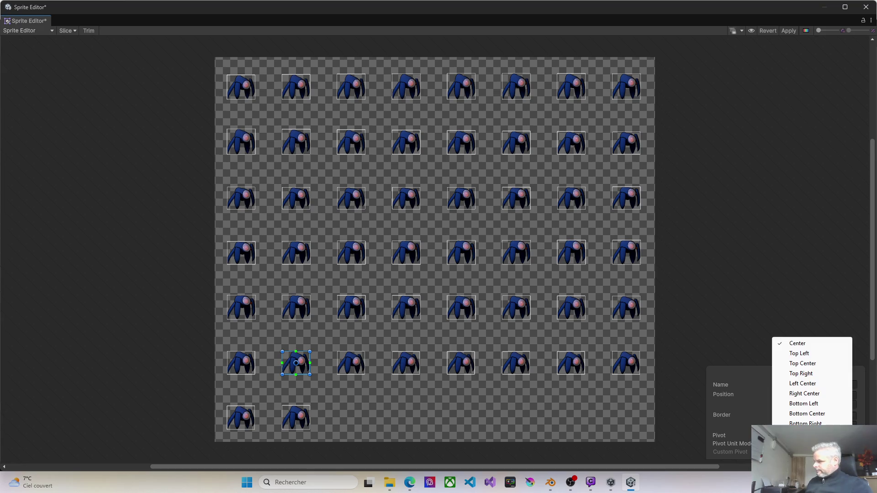
{"action": "left_click", "coordinate": [792, 414]}
{"action": "left_click", "coordinate": [359, 373]}
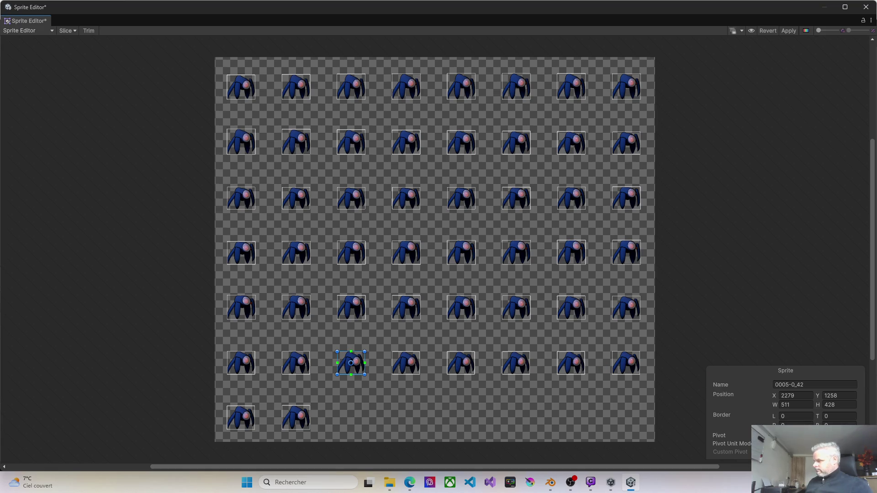
{"action": "left_click", "coordinate": [804, 436]}
{"action": "left_click", "coordinate": [794, 414]}
{"action": "left_click", "coordinate": [399, 369]}
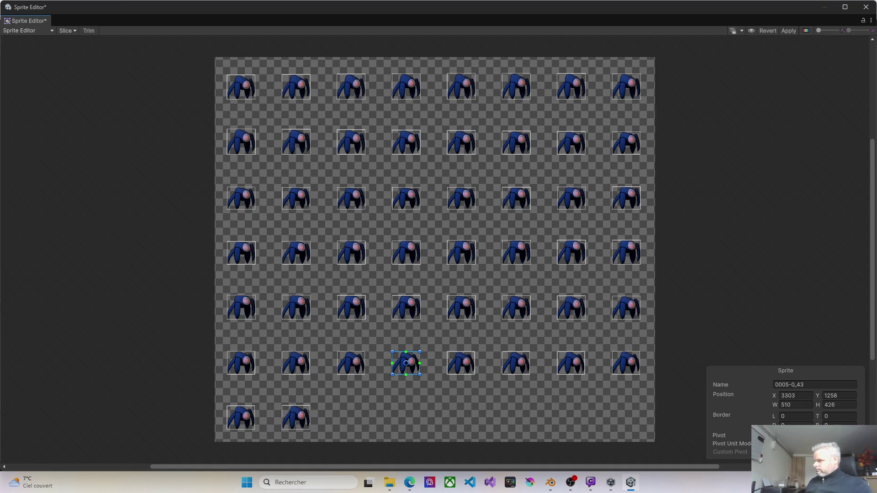
{"action": "left_click", "coordinate": [804, 435]}
{"action": "left_click", "coordinate": [795, 413]}
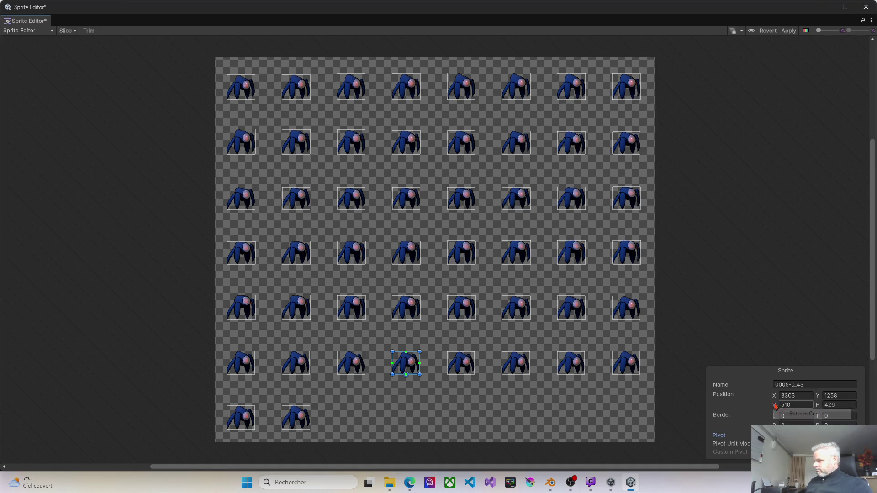
- Give frames 0005-0_44 through 0005-0_47 bottom-centre pivots
{"action": "left_click", "coordinate": [471, 368]}
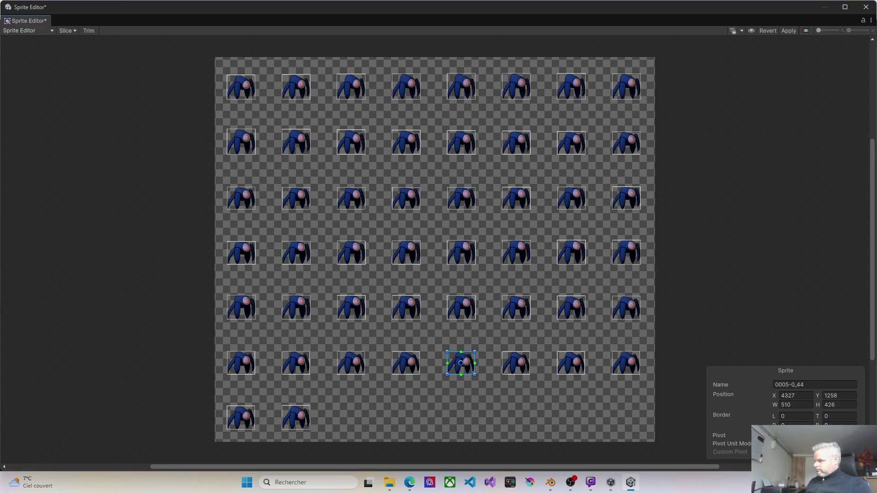
{"action": "left_click", "coordinate": [803, 435]}
{"action": "left_click", "coordinate": [795, 414]}
{"action": "left_click", "coordinate": [522, 364]}
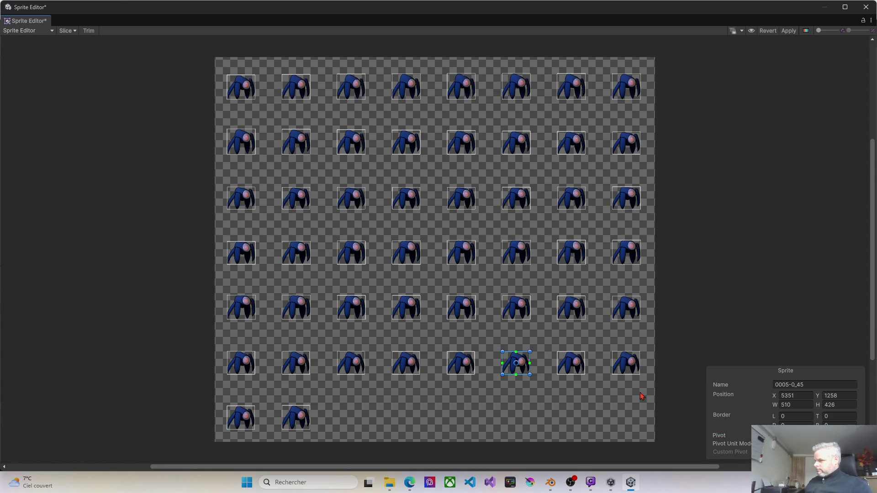
{"action": "left_click", "coordinate": [804, 436]}
{"action": "left_click", "coordinate": [795, 415]}
{"action": "left_click", "coordinate": [576, 368]}
{"action": "left_click", "coordinate": [804, 435]}
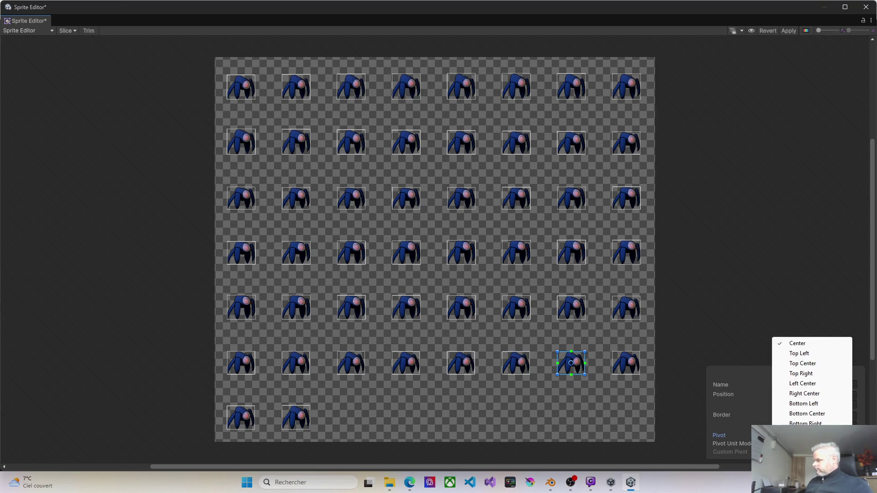
{"action": "left_click", "coordinate": [794, 413]}
{"action": "left_click", "coordinate": [629, 361]}
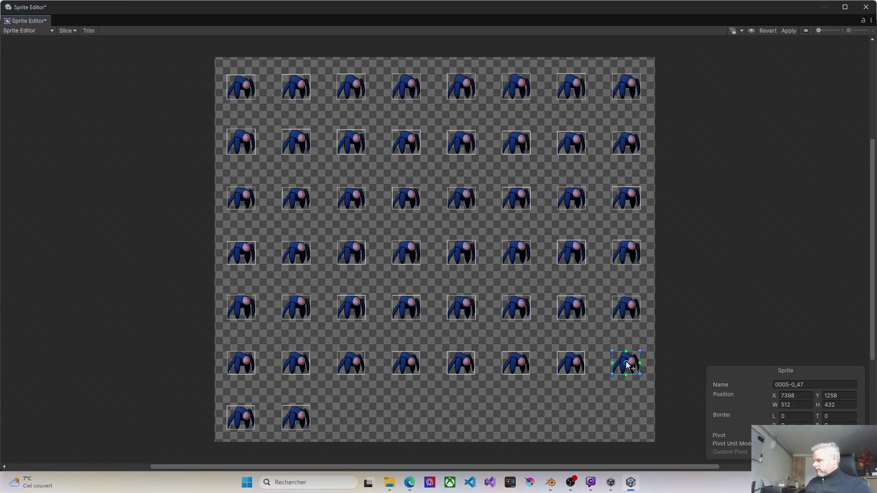
{"action": "left_click", "coordinate": [803, 435]}
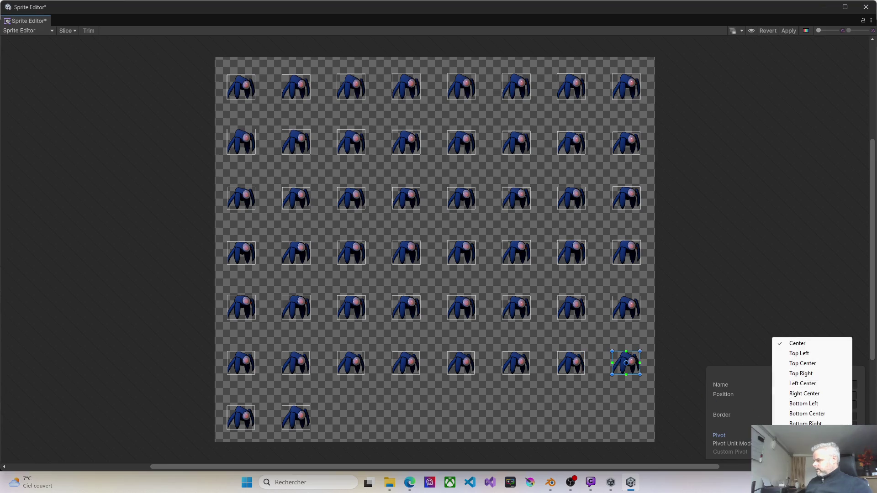
{"action": "left_click", "coordinate": [800, 413]}
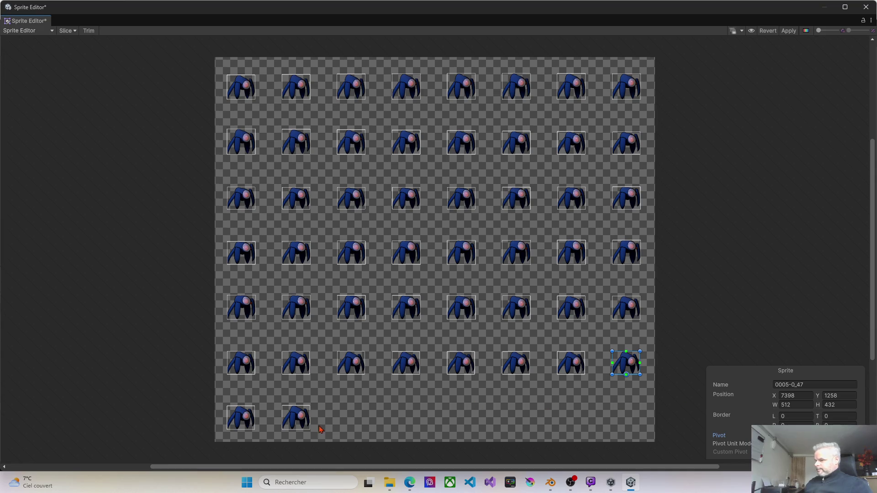
{"action": "left_click", "coordinate": [247, 426]}
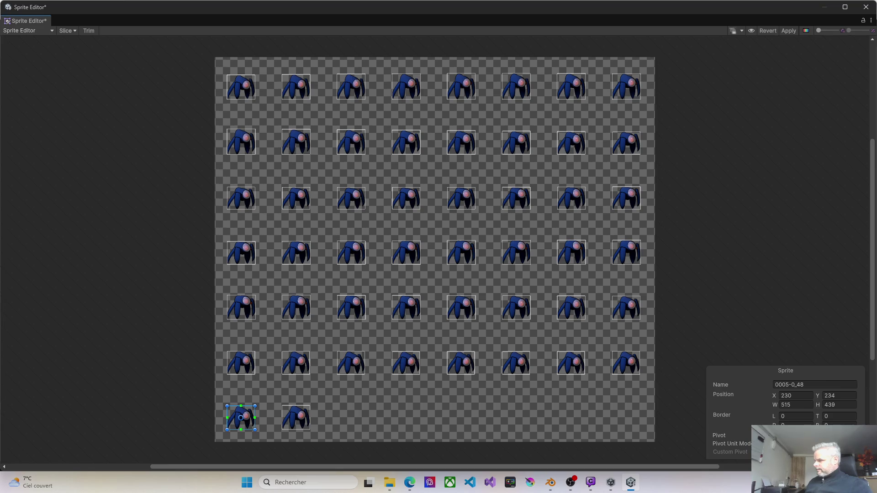
- Set bottom-centre pivots on the last two frames, 0005-0_48 and 0005-0_49
{"action": "left_click", "coordinate": [803, 435]}
{"action": "left_click", "coordinate": [800, 414]}
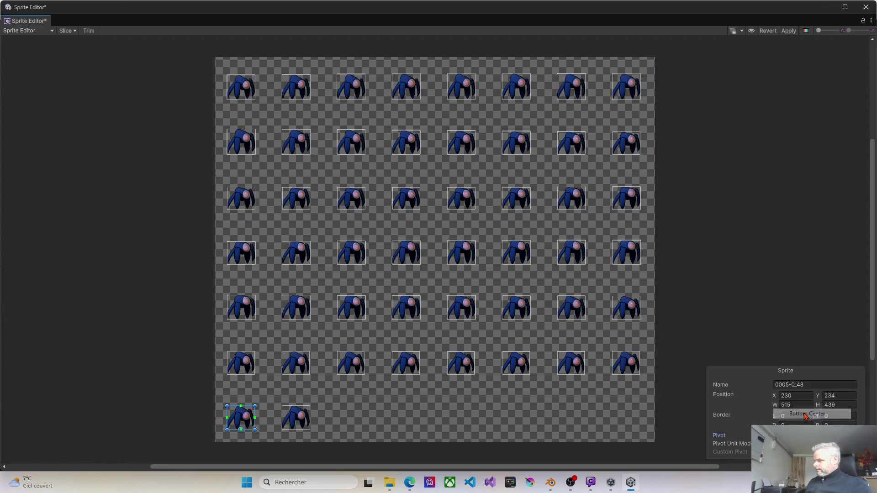
{"action": "left_click", "coordinate": [295, 426]}
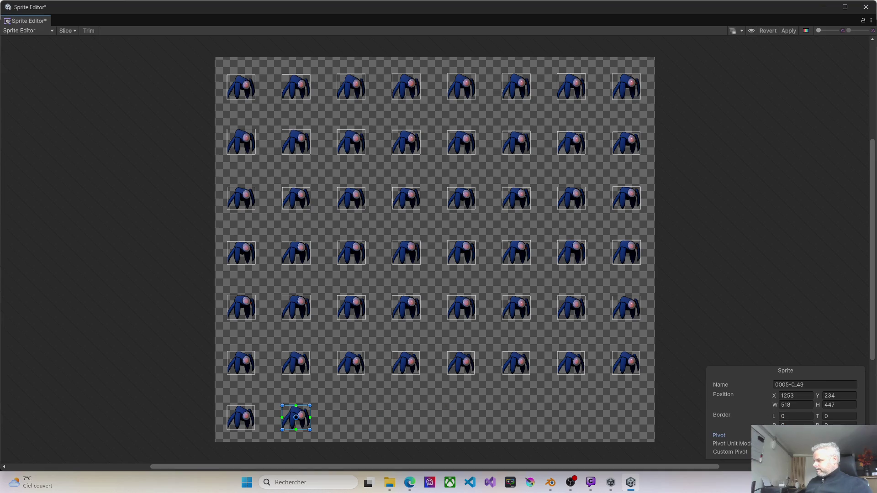
{"action": "left_click", "coordinate": [804, 435]}
{"action": "left_click", "coordinate": [799, 413]}
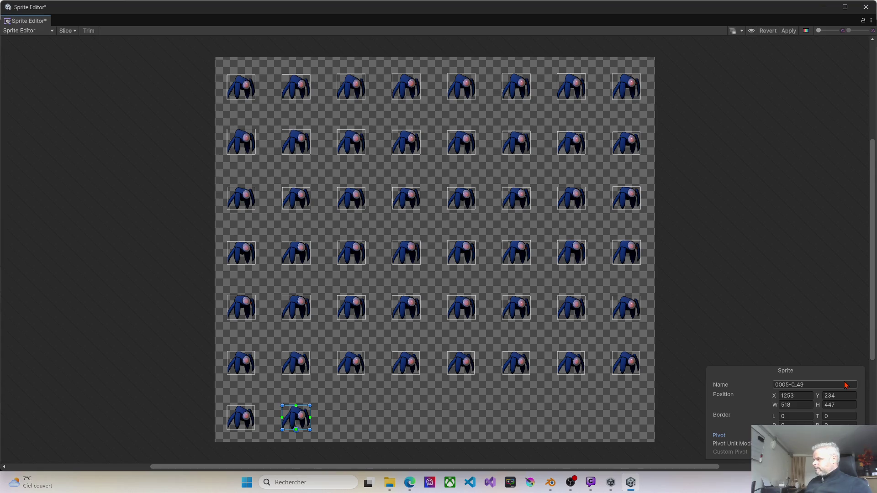
- Apply the pivot changes to the sprite sheet and close the Sprite Editor
{"action": "left_click", "coordinate": [788, 33]}
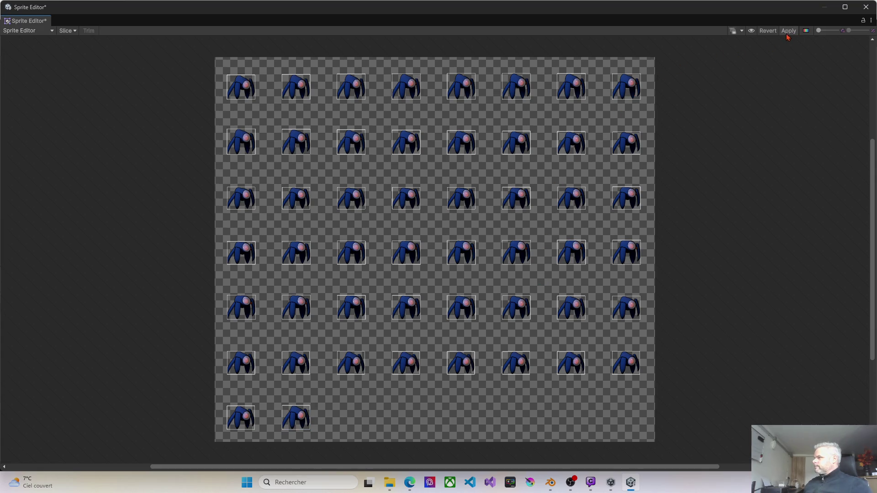
{"action": "left_click", "coordinate": [788, 32]}
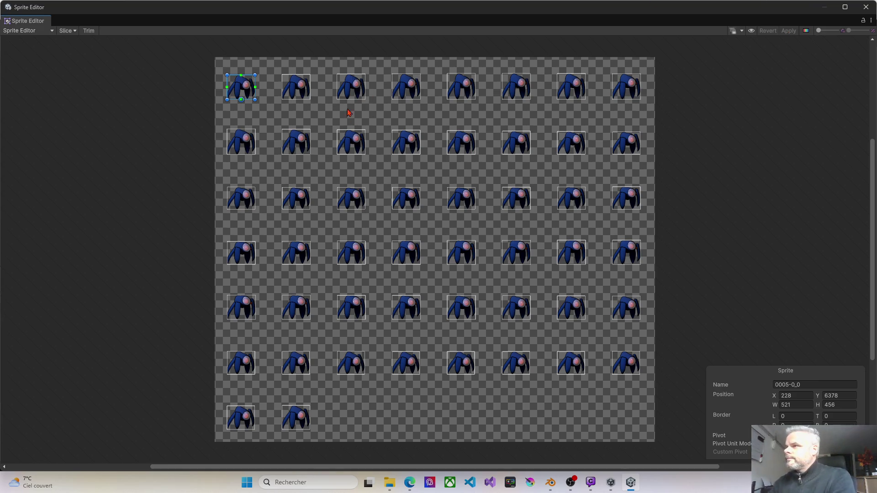
{"action": "left_click", "coordinate": [866, 7]}
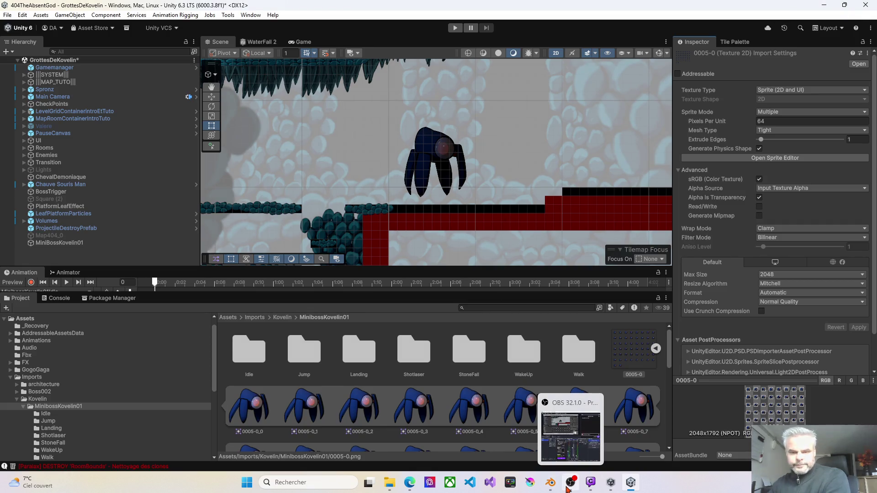
- Switch from Unity to Edge's tools23 sprite sheet generator page
{"action": "left_click", "coordinate": [550, 482]}
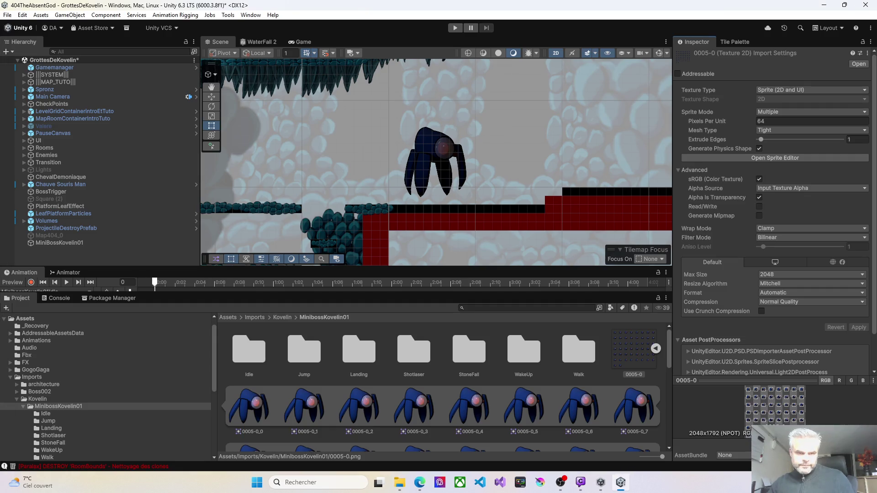
{"action": "key", "text": "alt+Tab"}
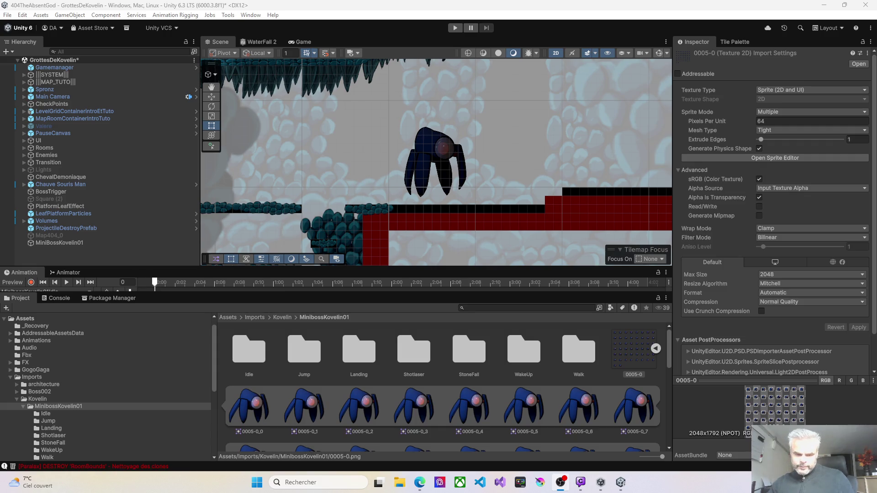
{"action": "key", "text": "alt+Tab"}
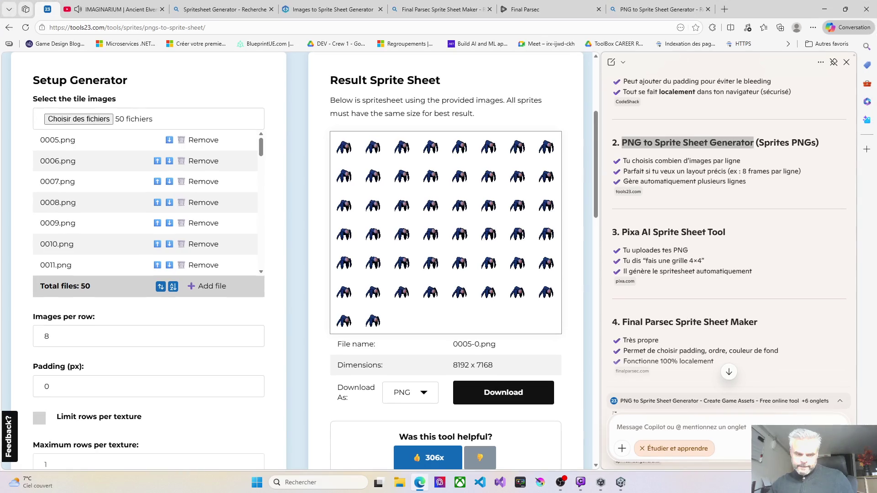
- Switch Edge to the YouTube tab and minimize the browser to return to Unity
{"action": "left_click", "coordinate": [118, 9]}
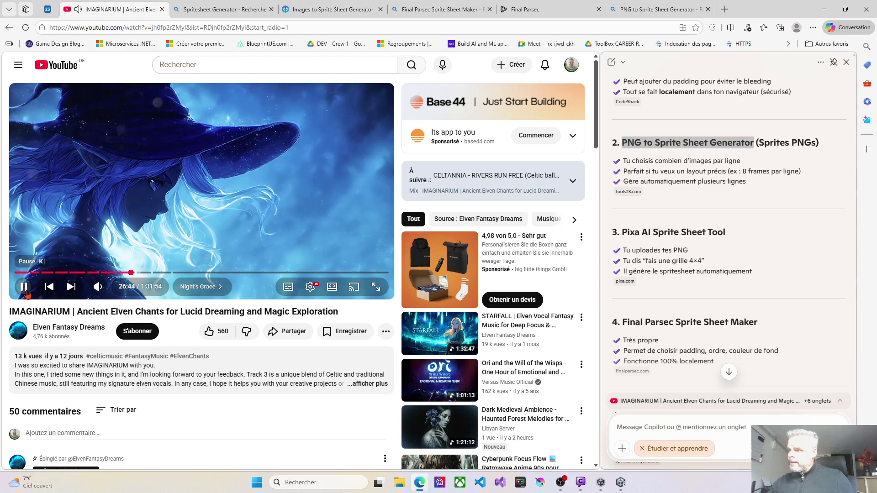
{"action": "left_click", "coordinate": [824, 9]}
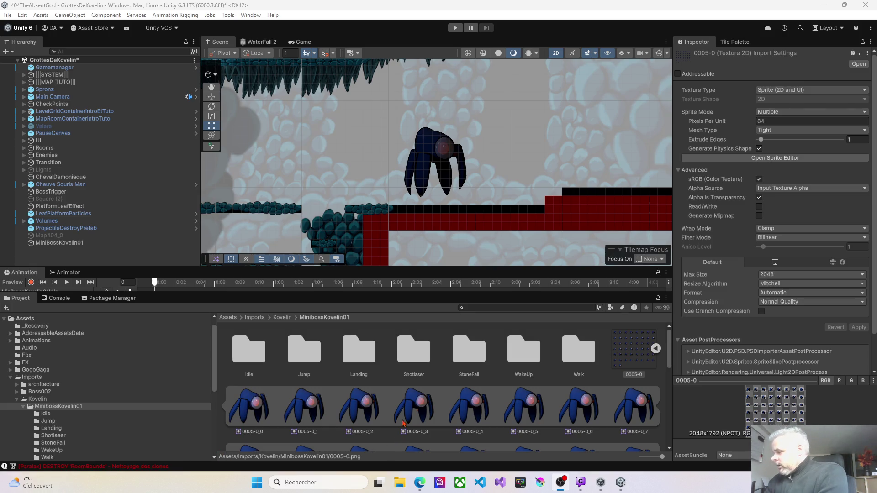
- Rename the 0005-0 sprite sheet texture to MinibossKovelin01_Idle in the Project window
{"action": "scroll", "coordinate": [434, 382], "scroll_direction": "down", "scroll_amount": 1}
{"action": "scroll", "coordinate": [434, 382], "scroll_direction": "up", "scroll_amount": 1}
{"action": "left_click_drag", "start_coordinate": [418, 293], "coordinate": [415, 185]}
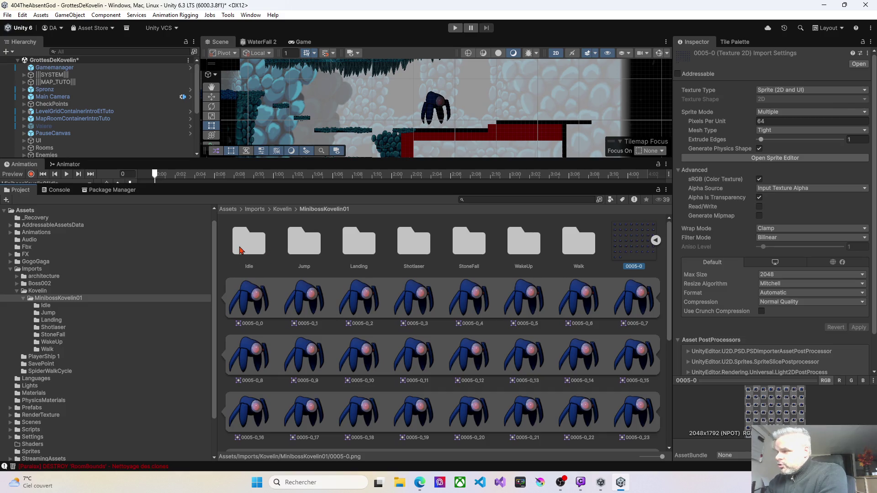
{"action": "left_click", "coordinate": [631, 269]}
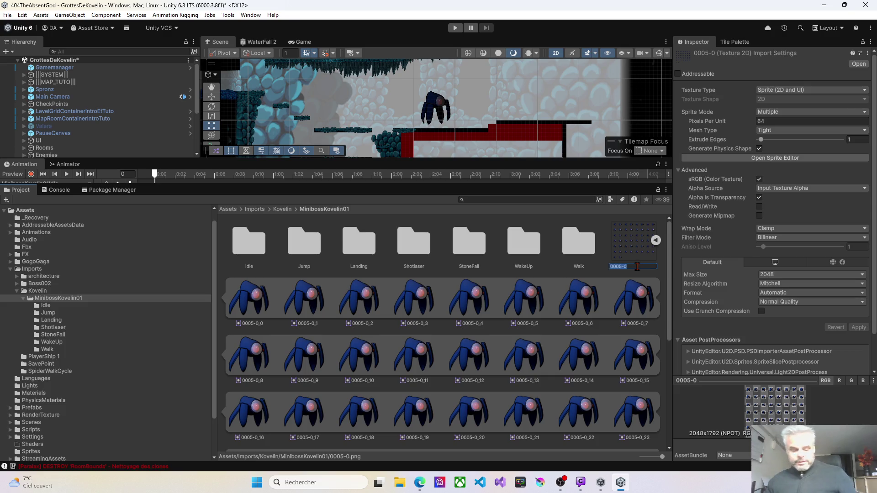
{"action": "key", "text": "BackSpace"}
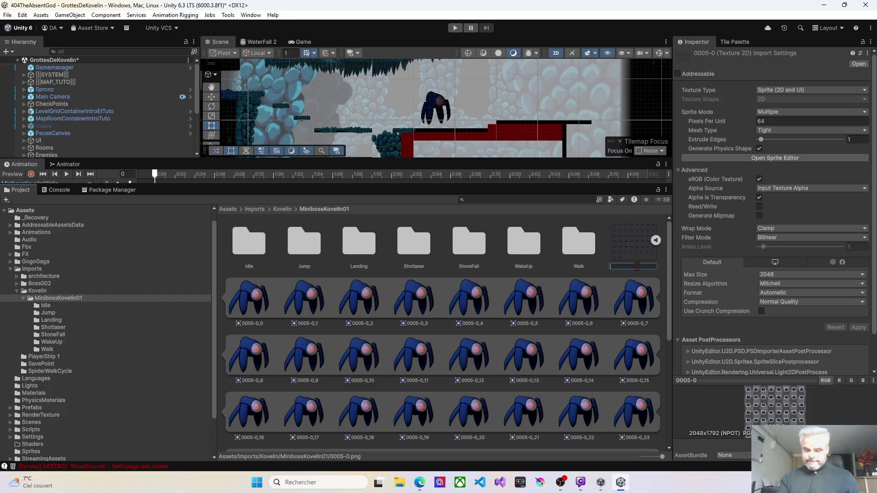
{"action": "type", "text": "MiniBossKovelin01"}
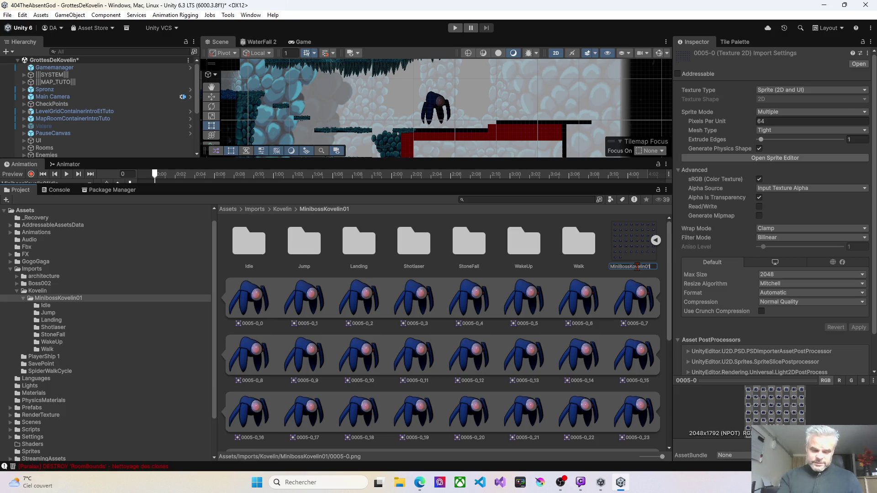
{"action": "type", "text": "_Idel"}
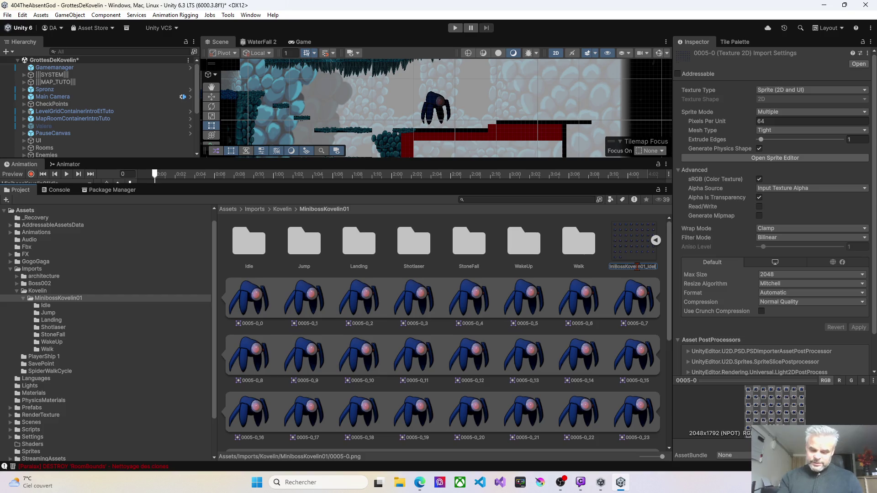
{"action": "key", "text": "BackSpace"}
{"action": "key", "text": "BackSpace"}
{"action": "type", "text": "le"}
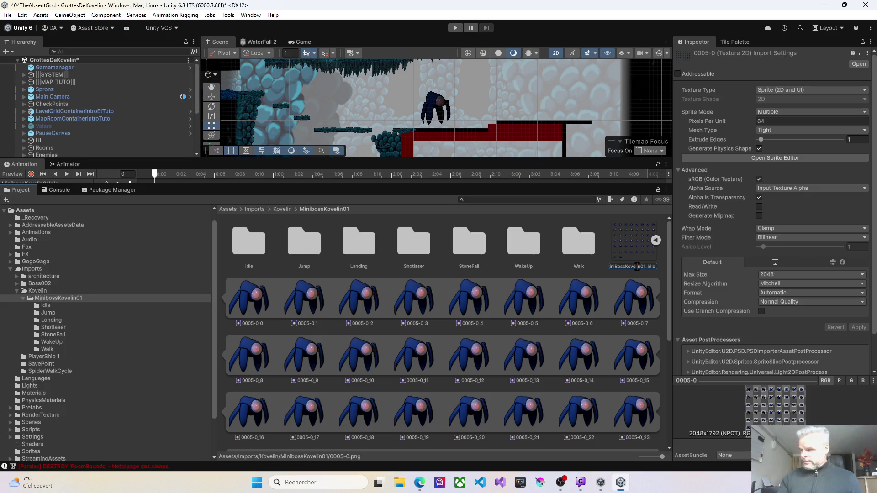
{"action": "key", "text": "Return"}
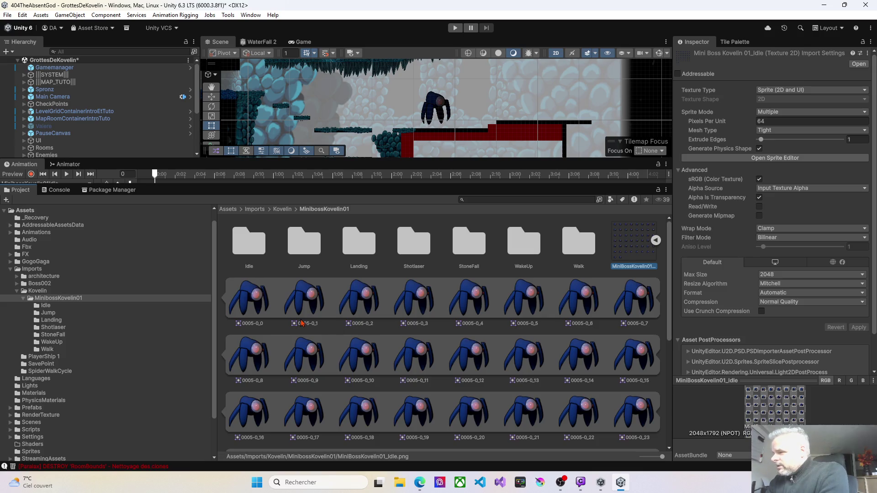
{"action": "scroll", "coordinate": [421, 152], "scroll_direction": "up", "scroll_amount": 3}
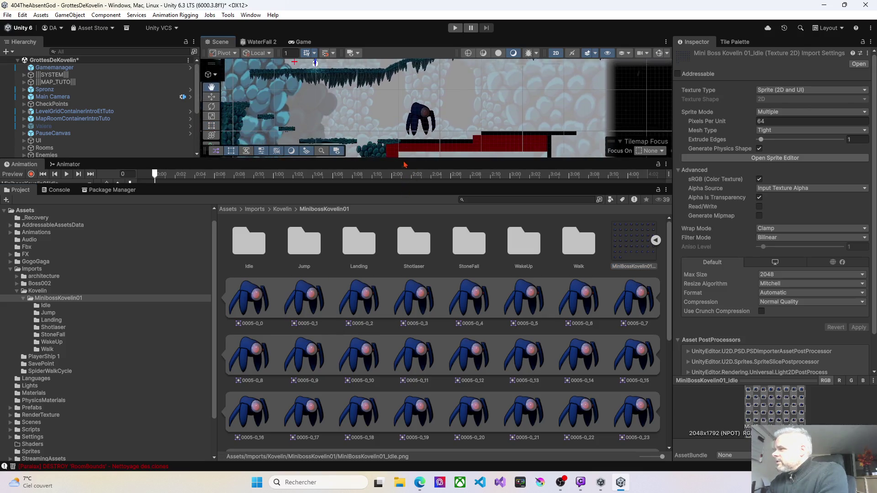
- Select MiniBossKovelin01, open the Idle folder and select its old animator controller
{"action": "left_click_drag", "start_coordinate": [406, 160], "coordinate": [396, 263]}
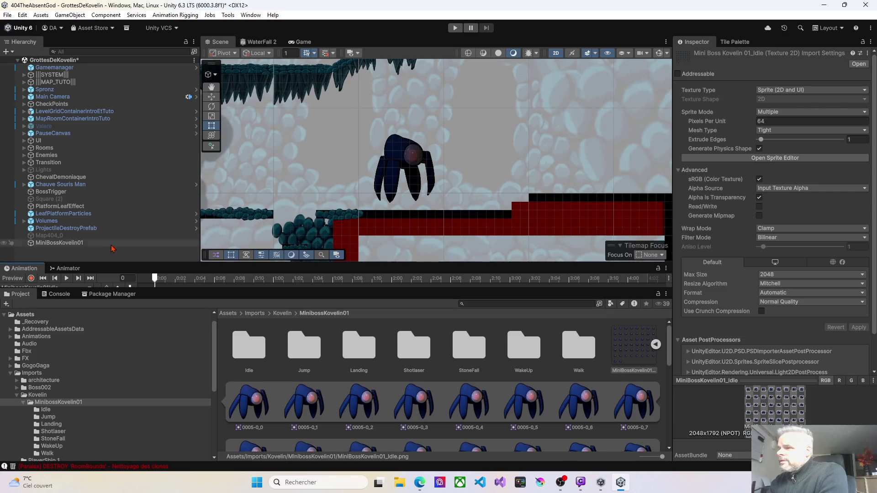
{"action": "left_click", "coordinate": [59, 242]}
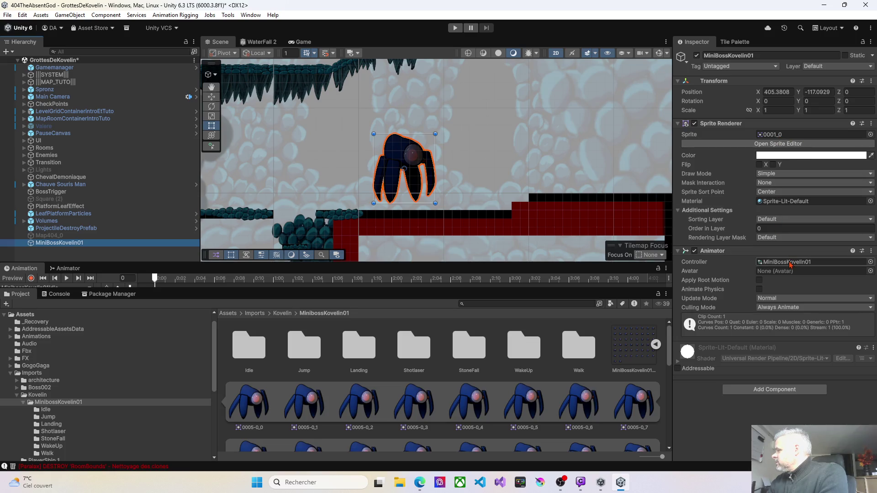
{"action": "scroll", "coordinate": [386, 375], "scroll_direction": "down", "scroll_amount": 10}
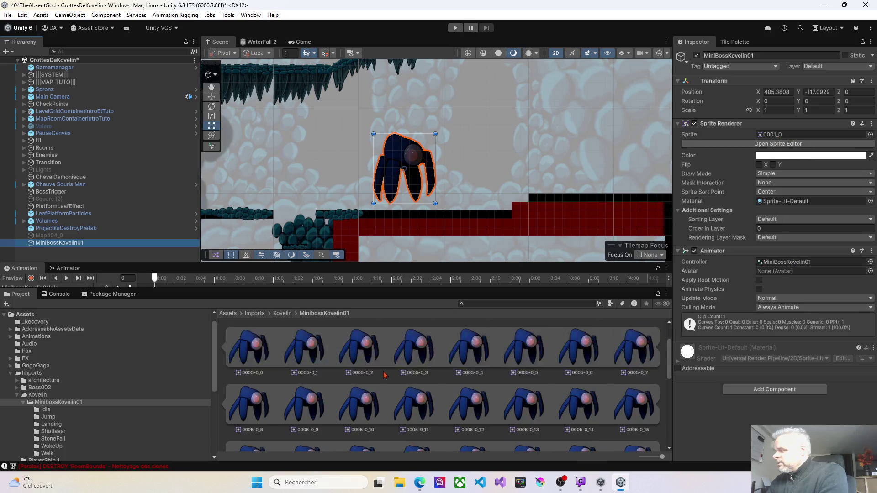
{"action": "scroll", "coordinate": [382, 394], "scroll_direction": "up", "scroll_amount": 10}
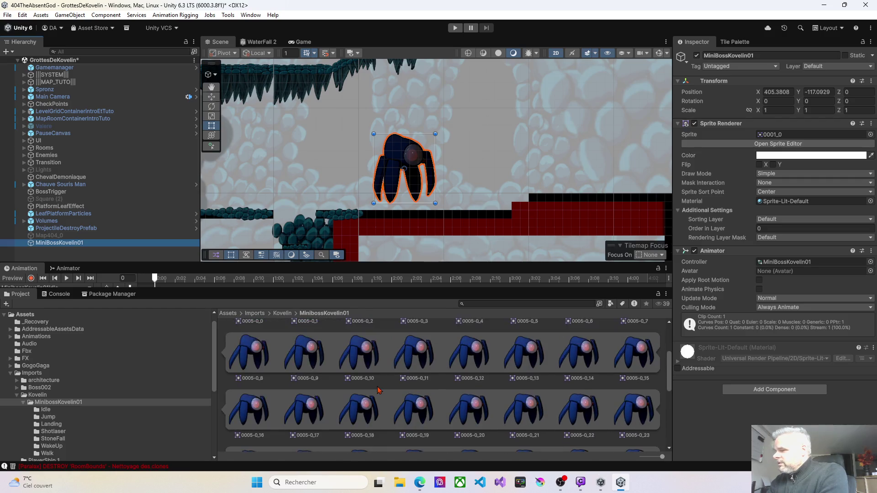
{"action": "left_click", "coordinate": [267, 353]}
{"action": "scroll", "coordinate": [292, 359], "scroll_direction": "down", "scroll_amount": 1}
{"action": "scroll", "coordinate": [294, 358], "scroll_direction": "up", "scroll_amount": 1}
{"action": "scroll", "coordinate": [297, 361], "scroll_direction": "down", "scroll_amount": 10}
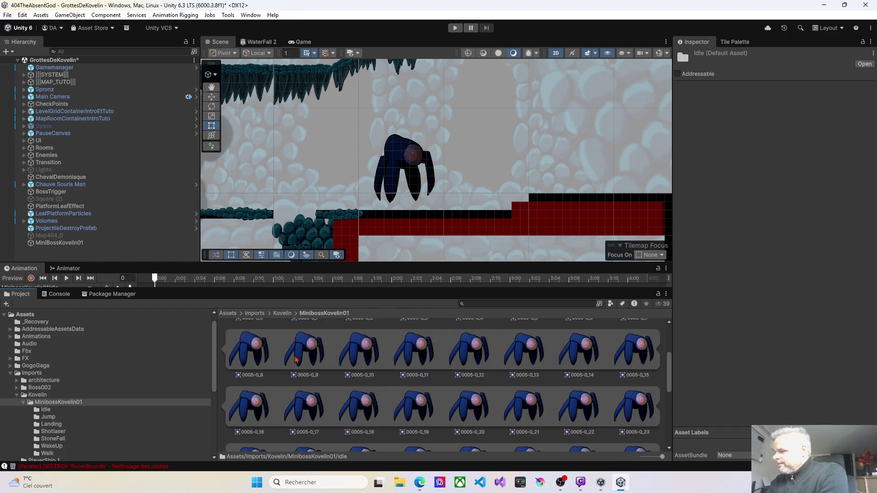
{"action": "scroll", "coordinate": [304, 373], "scroll_direction": "up", "scroll_amount": 10}
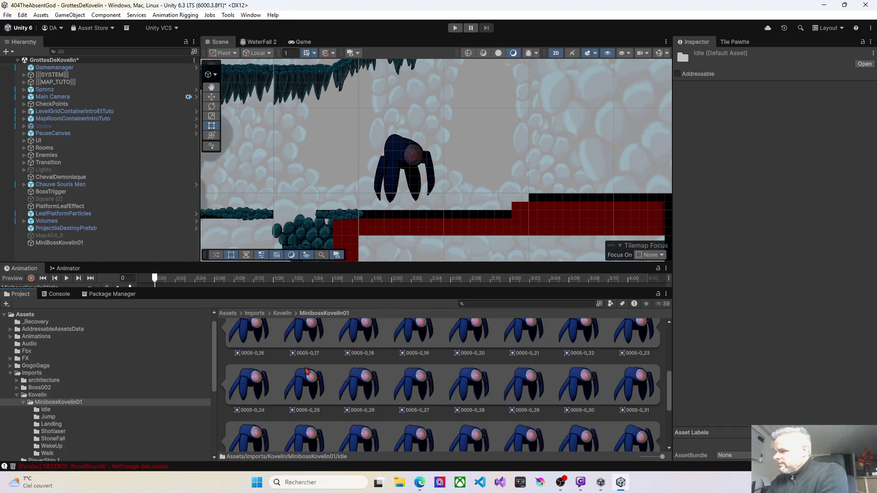
{"action": "double_click", "coordinate": [257, 353]}
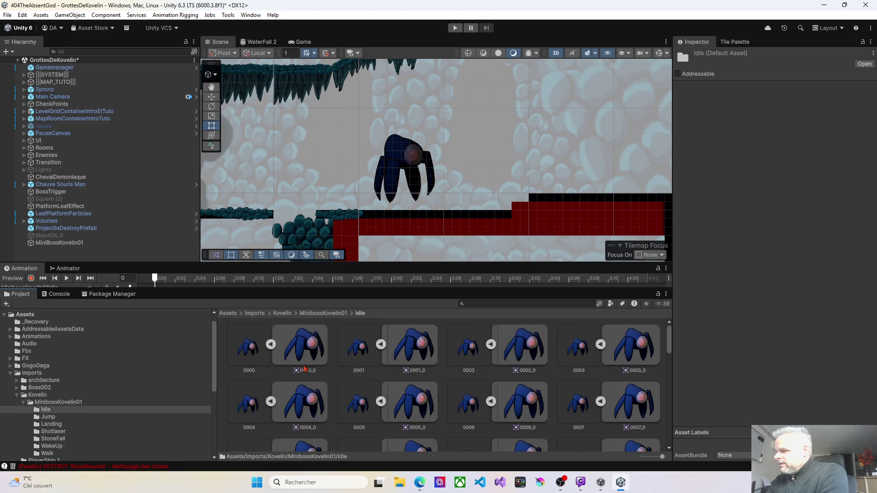
{"action": "scroll", "coordinate": [305, 369], "scroll_direction": "down", "scroll_amount": 12}
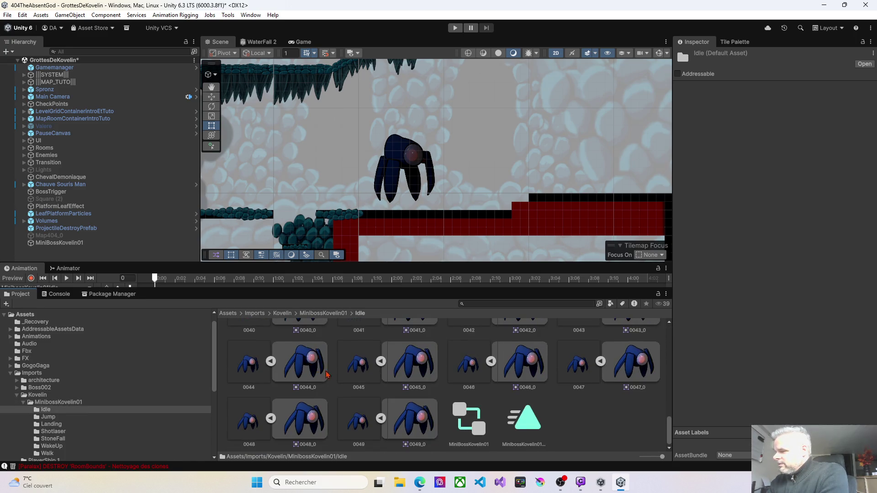
{"action": "left_click", "coordinate": [455, 410]}
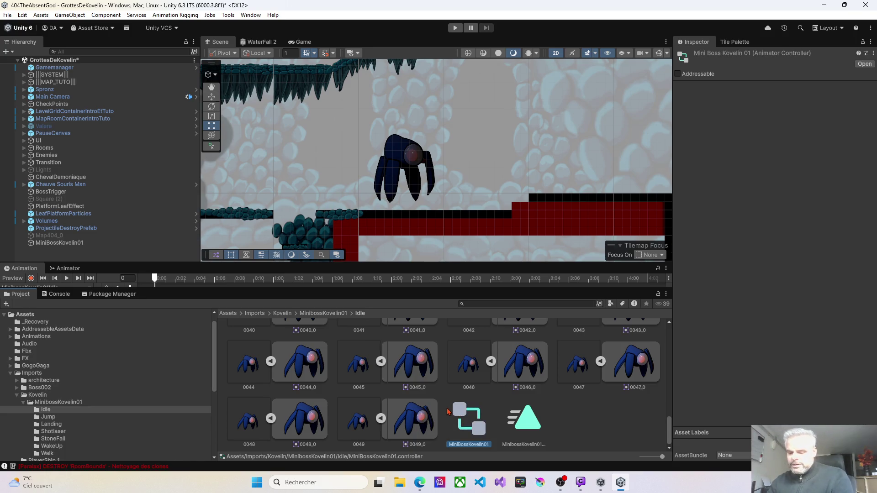
- Delete the old MiniBossKovelin01 animator controller and Idle clip, confirming both dialogs
{"action": "key", "text": "Delete"}
{"action": "left_click", "coordinate": [481, 258]}
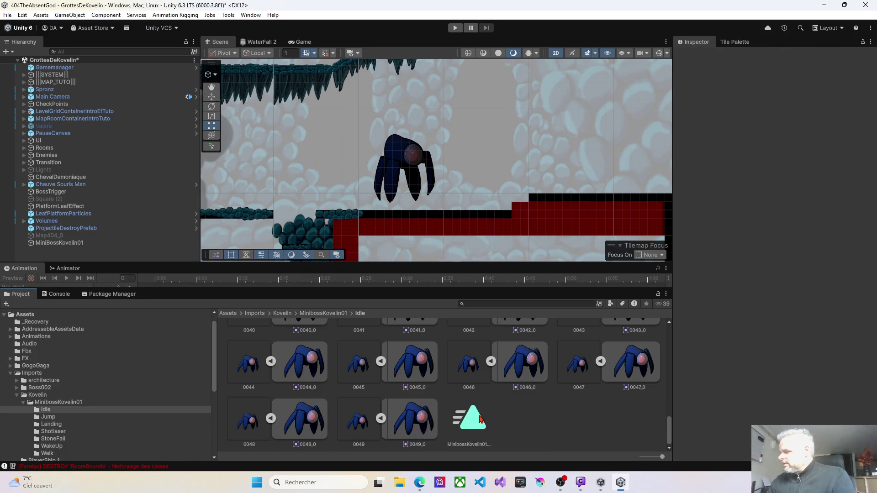
{"action": "left_click", "coordinate": [478, 421]}
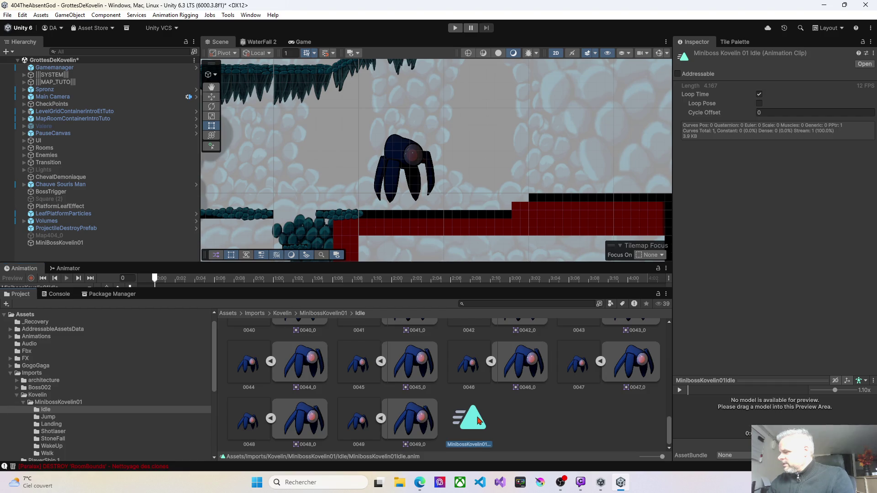
{"action": "key", "text": "Delete"}
{"action": "left_click", "coordinate": [476, 259]}
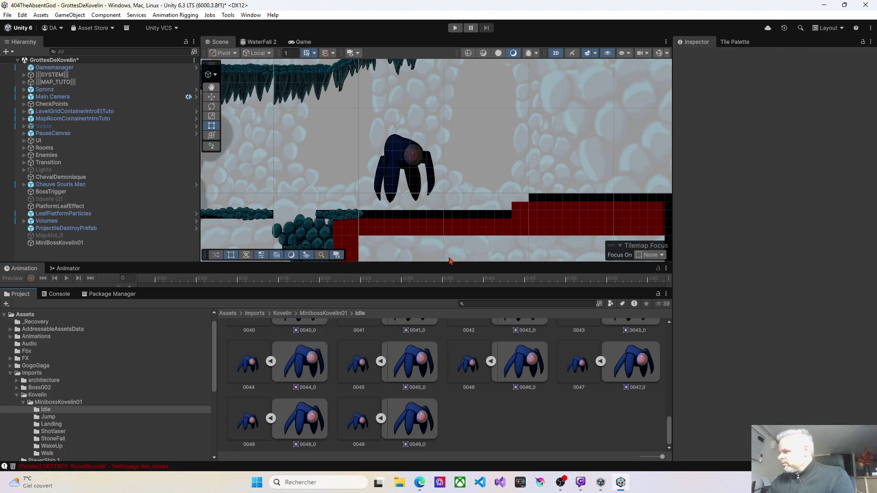
- Return to the MinibossKovelin01 folder and remove the 0005-0_0 child added to the boss
{"action": "left_click", "coordinate": [80, 245]}
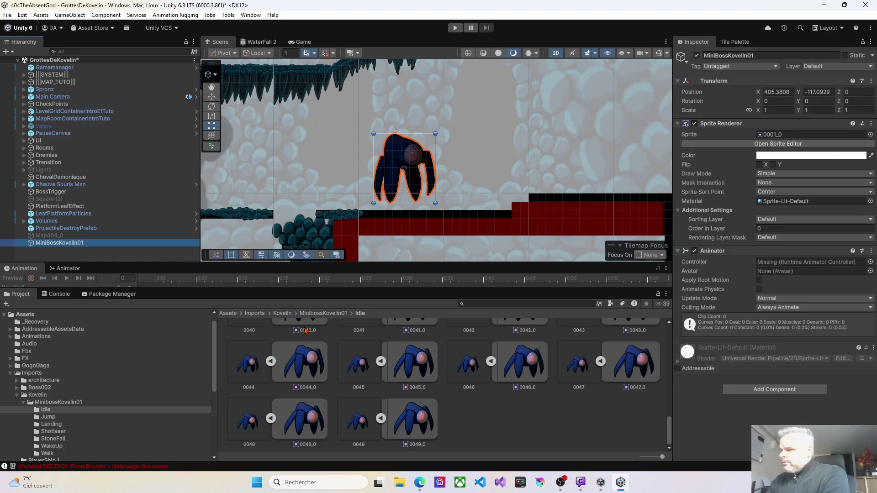
{"action": "left_click", "coordinate": [338, 315]}
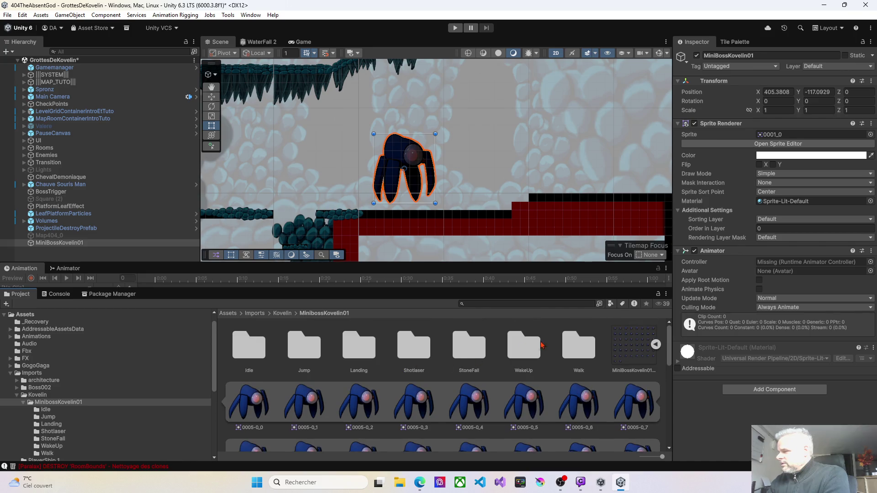
{"action": "left_click_drag", "start_coordinate": [628, 343], "coordinate": [53, 248]}
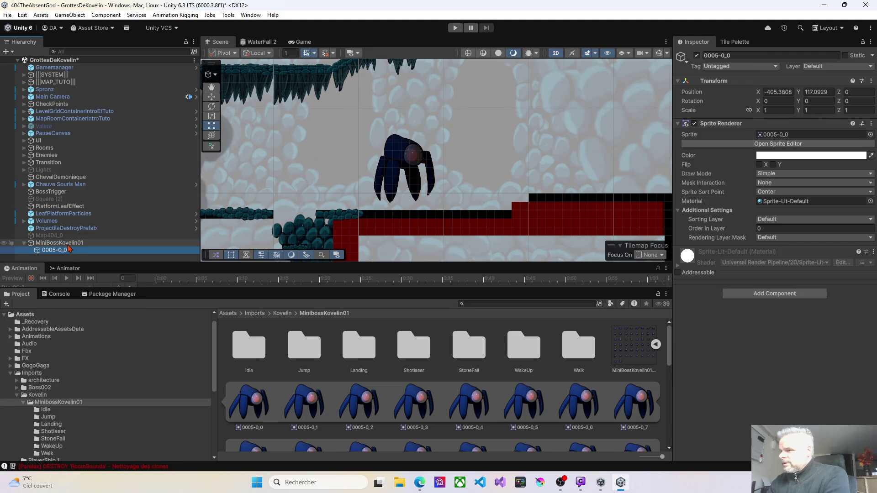
{"action": "key", "text": "F2"}
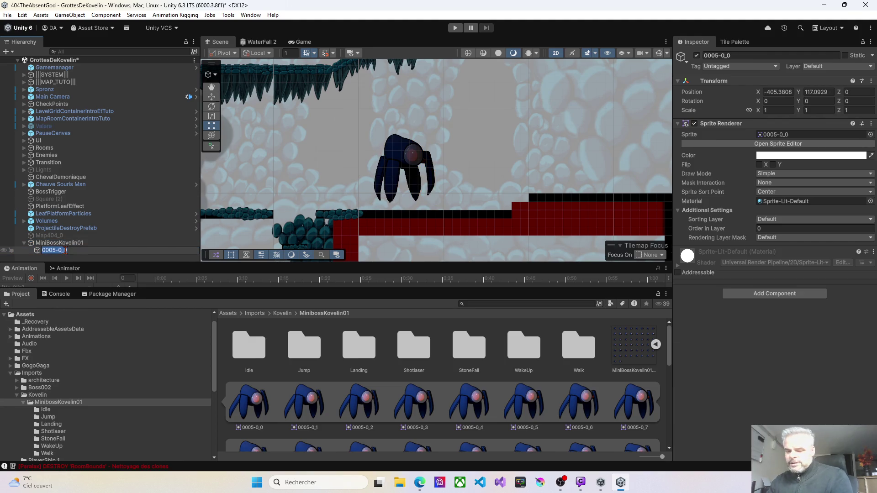
{"action": "key", "text": "BackSpace"}
{"action": "key", "text": "Escape"}
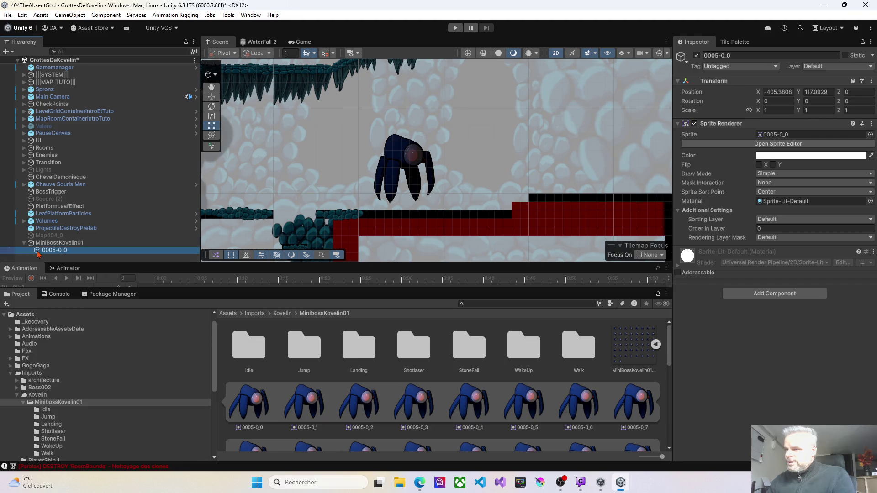
{"action": "key", "text": "Delete"}
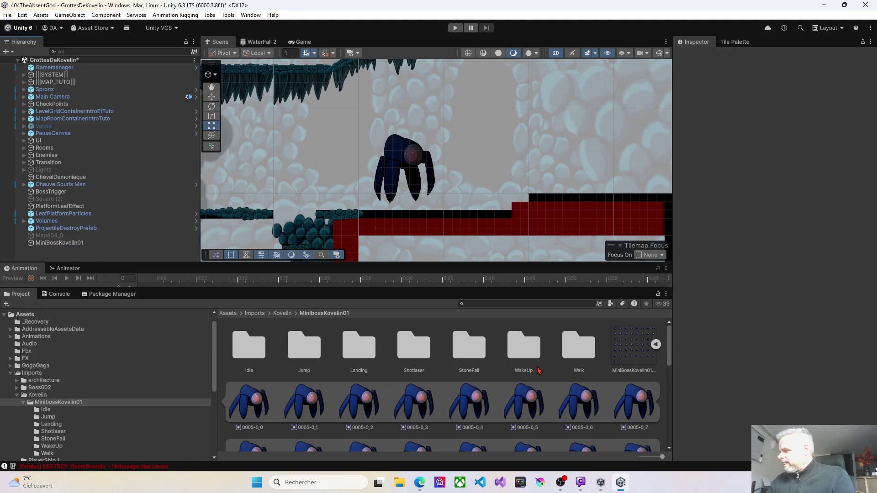
{"action": "left_click", "coordinate": [247, 401]}
- Drop sprites 0005-0_0–0005-0_49 onto MiniBossKovelin01 and save the clip as Minibosskovelin_01_Idle
{"action": "scroll", "coordinate": [315, 394], "scroll_direction": "down", "scroll_amount": 8}
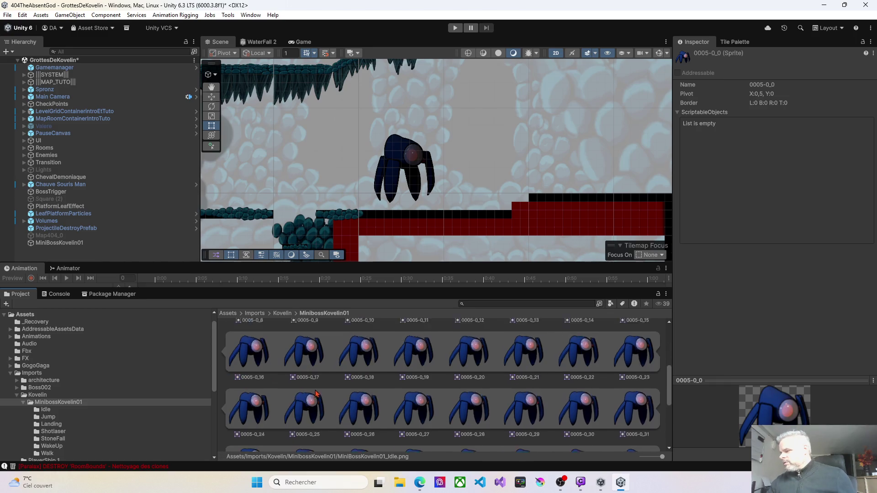
{"action": "scroll", "coordinate": [322, 394], "scroll_direction": "down", "scroll_amount": 2}
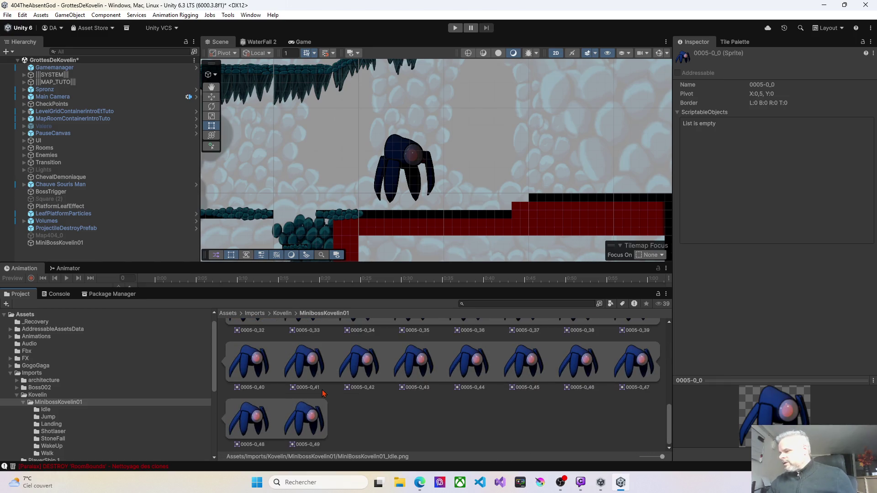
{"action": "left_click", "coordinate": [316, 425], "text": "shift"}
{"action": "scroll", "coordinate": [315, 413], "scroll_direction": "up", "scroll_amount": 10}
{"action": "scroll", "coordinate": [315, 413], "scroll_direction": "down", "scroll_amount": 2}
{"action": "mouse_move", "coordinate": [252, 351]}
{"action": "left_mouse_down"}
{"action": "mouse_move", "coordinate": [94, 246]}
{"action": "mouse_move", "coordinate": [73, 243]}
{"action": "left_mouse_up"}
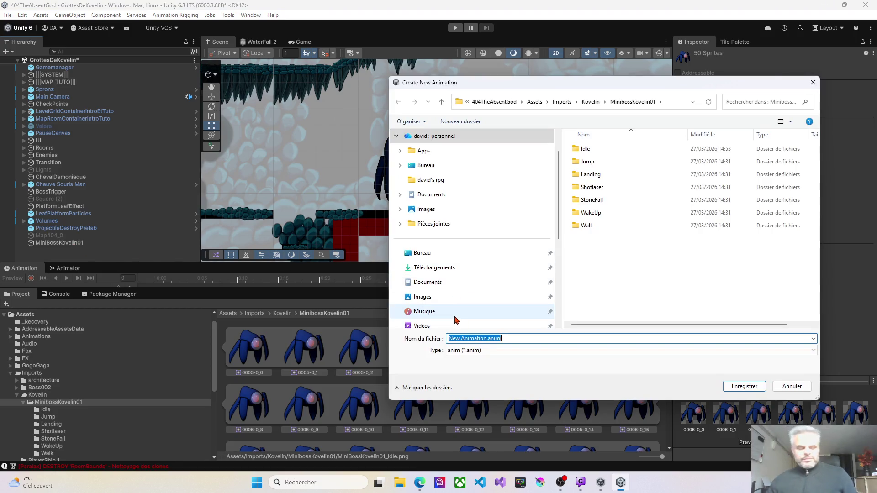
{"action": "type", "text": "Minibosskovelin"}
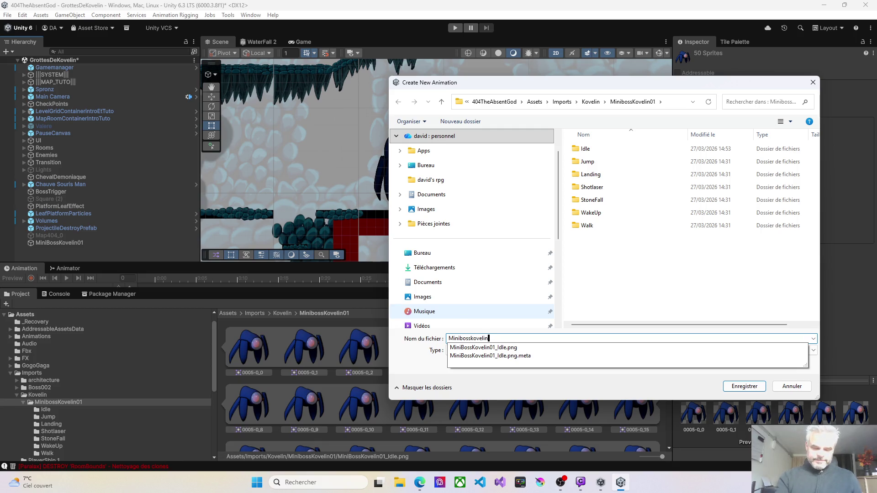
{"action": "type", "text": "_Idle"}
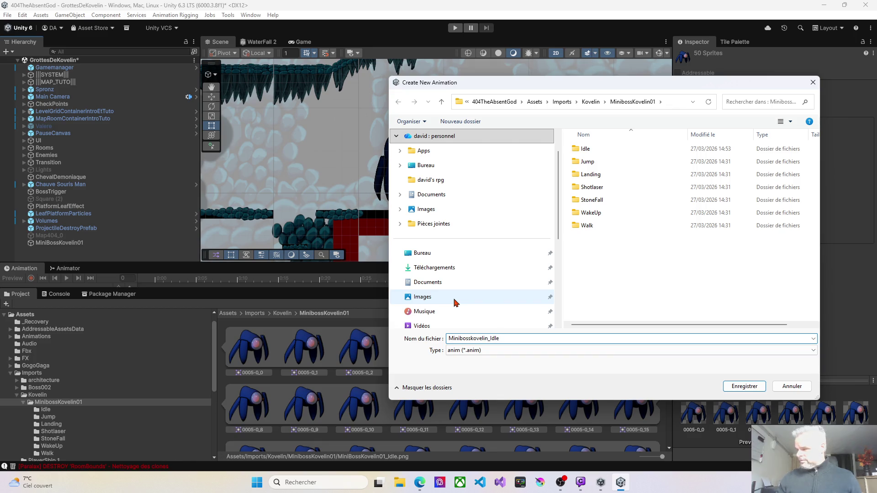
{"action": "type", "text": "01_"}
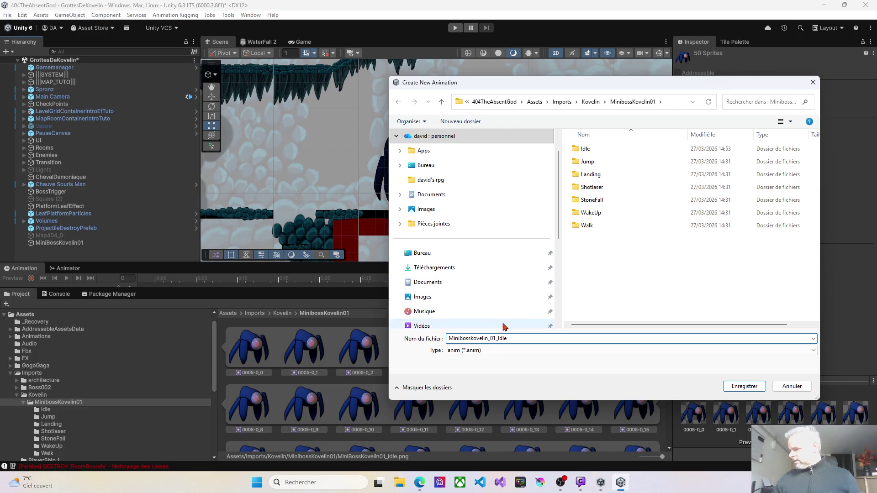
{"action": "left_click", "coordinate": [738, 386]}
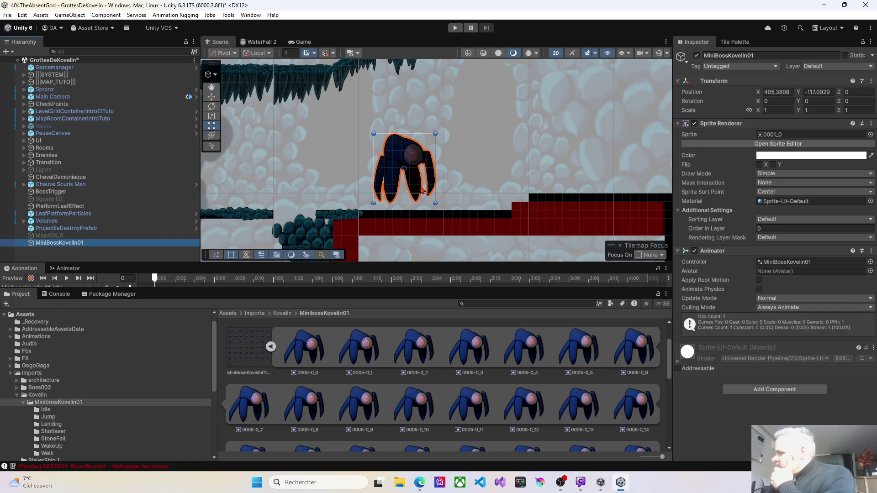
- Collapse the boss sprite sheet's frames and enter Play mode to playtest
{"action": "scroll", "coordinate": [432, 385], "scroll_direction": "down", "scroll_amount": 5}
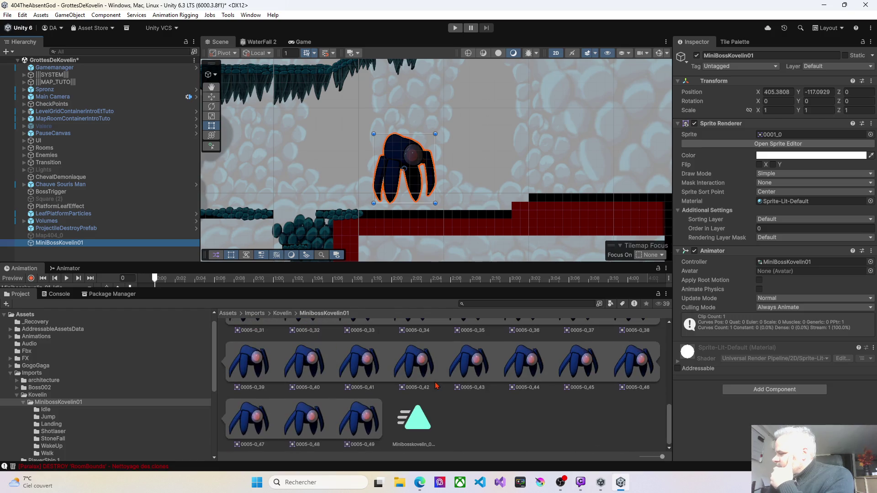
{"action": "scroll", "coordinate": [432, 385], "scroll_direction": "up", "scroll_amount": 3}
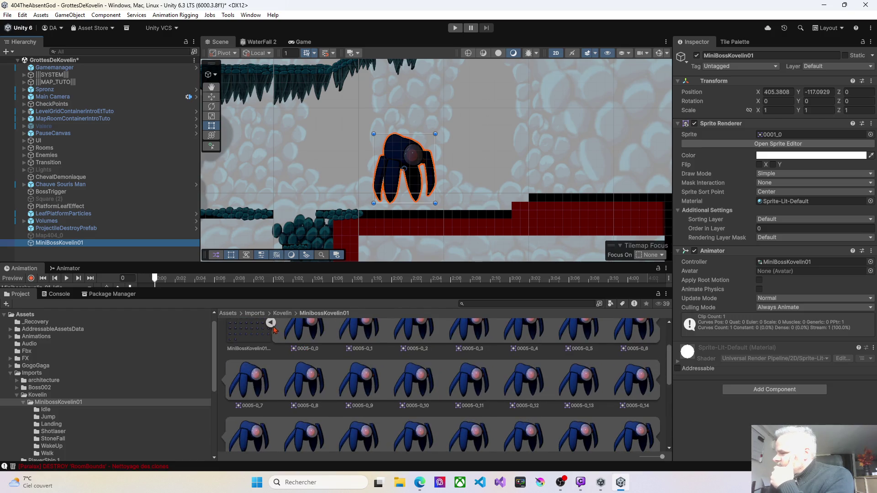
{"action": "left_click", "coordinate": [272, 324]}
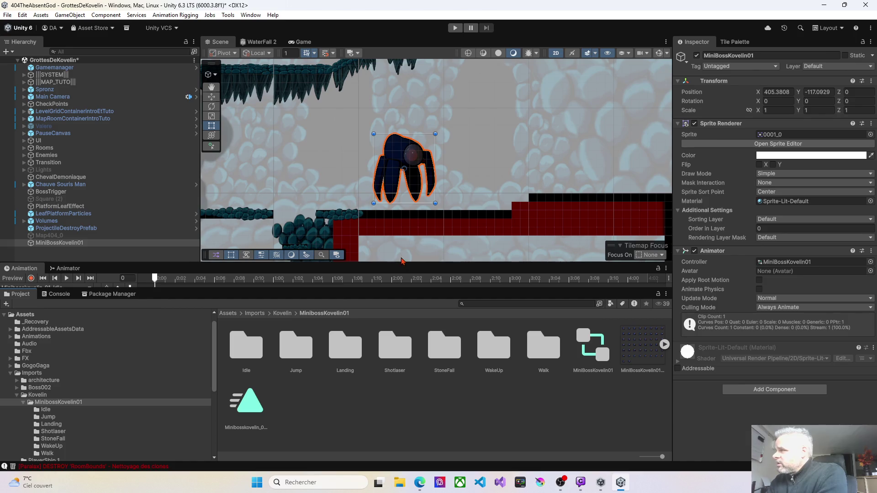
{"action": "left_click", "coordinate": [455, 27]}
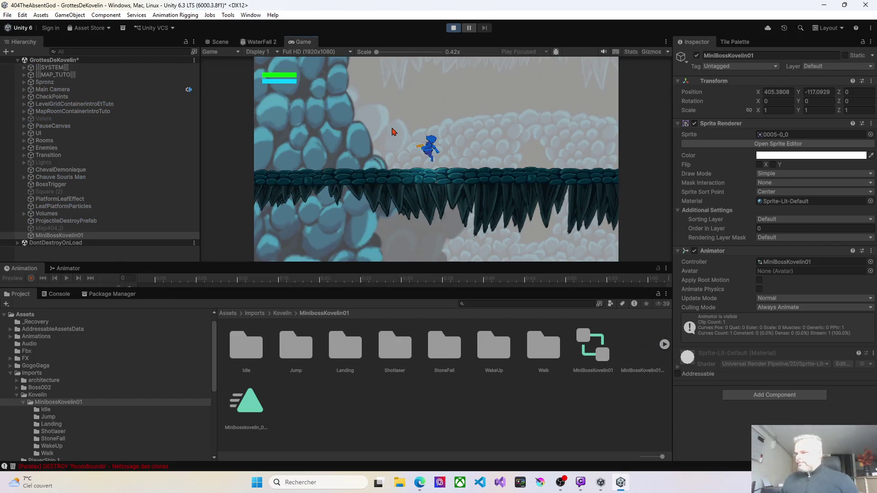
- Walk the character right up the slope and back left, then stop the playtest
{"action": "key", "text": "Right"}
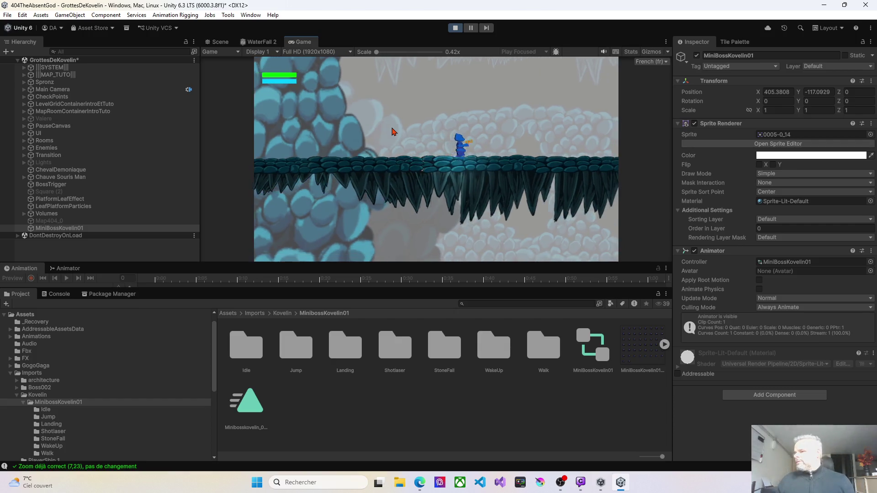
{"action": "key", "text": "space"}
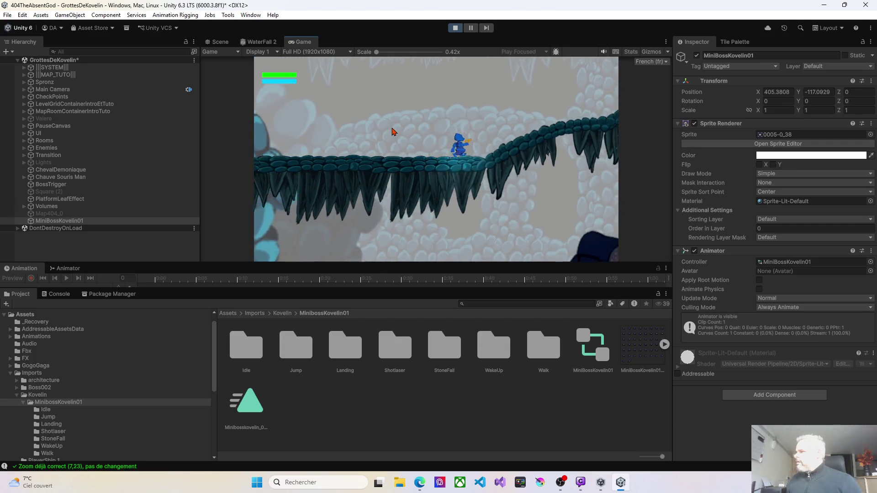
{"action": "key", "text": "Left"}
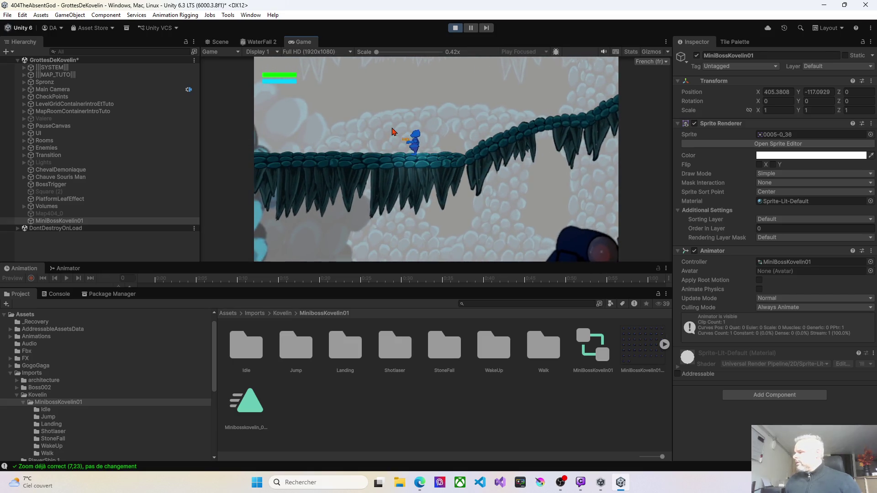
{"action": "key", "text": "Right"}
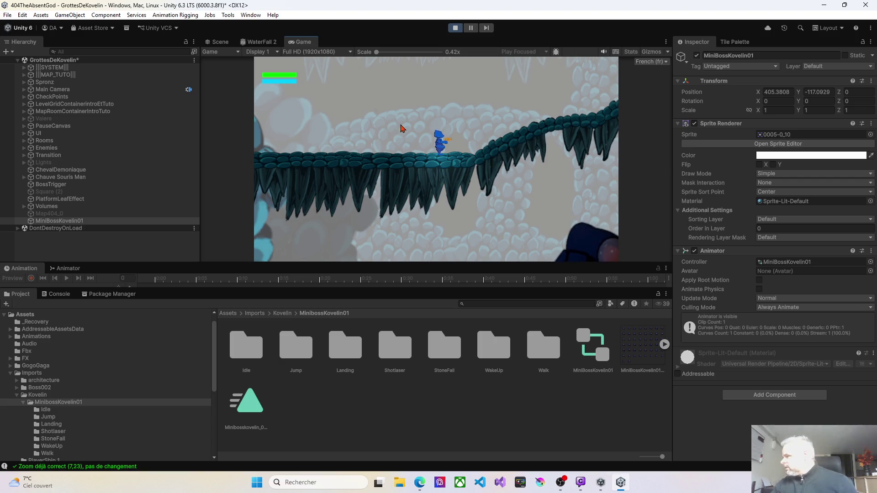
{"action": "left_click", "coordinate": [452, 29]}
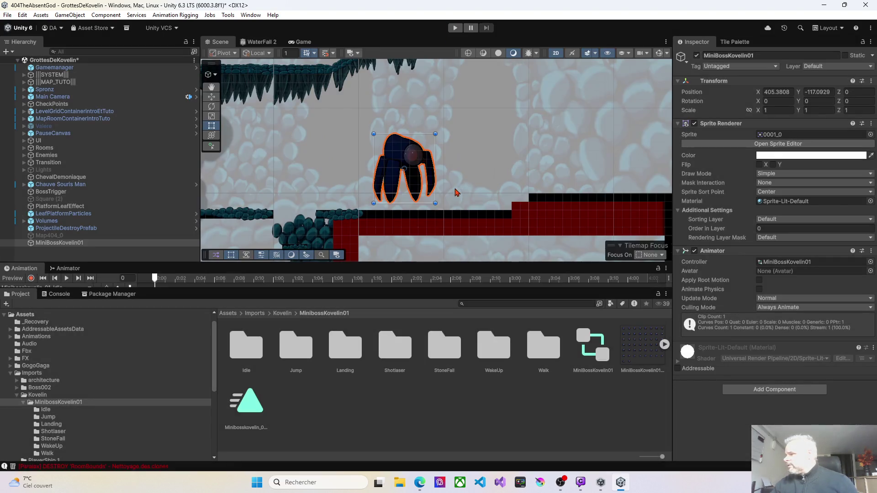
- Move MiniBossKovelin01 onto the upper platform at 419.42, -94.8 and start a new playtest
{"action": "left_click", "coordinate": [64, 243]}
{"action": "left_click", "coordinate": [212, 96]}
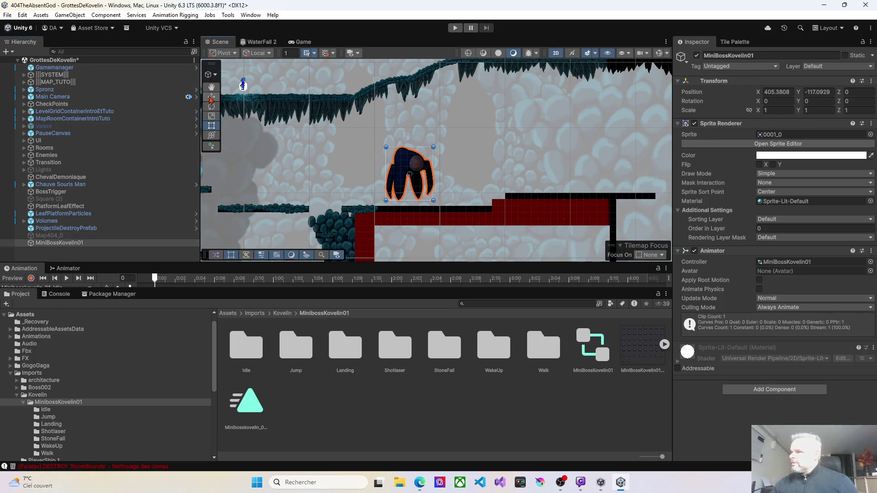
{"action": "left_click_drag", "start_coordinate": [404, 222], "coordinate": [494, 82]}
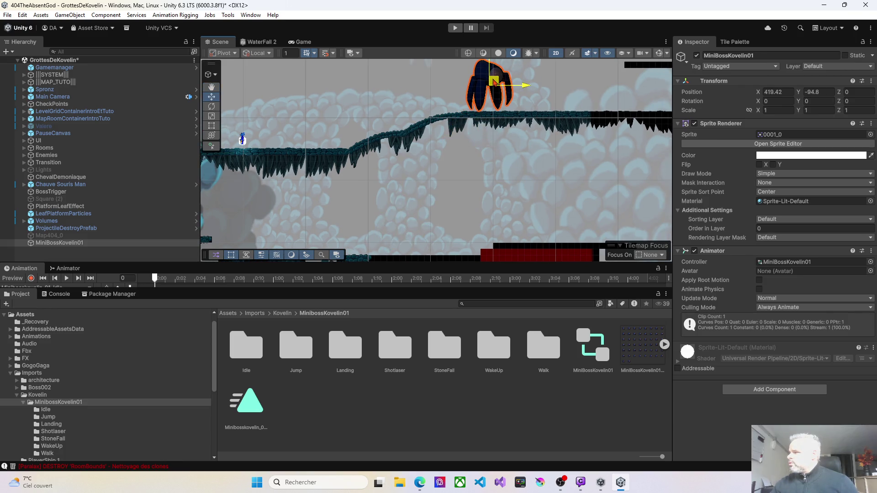
{"action": "left_click_drag", "start_coordinate": [499, 123], "coordinate": [494, 130]}
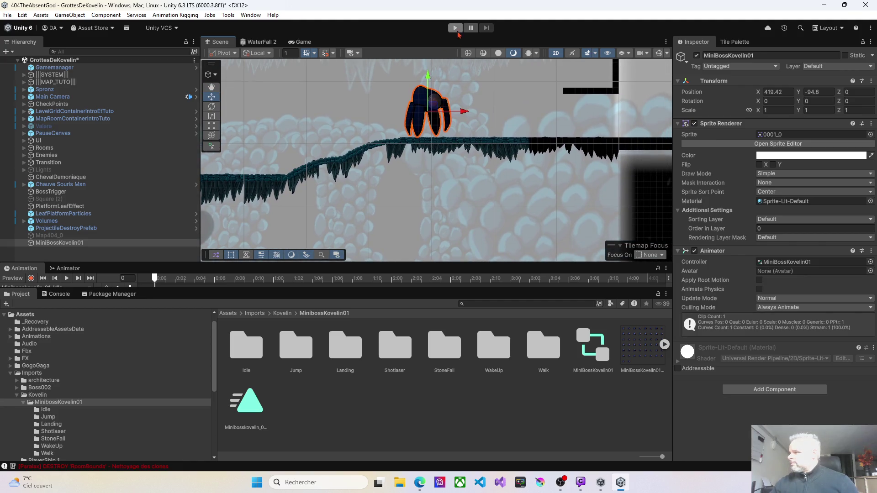
{"action": "left_click", "coordinate": [456, 27]}
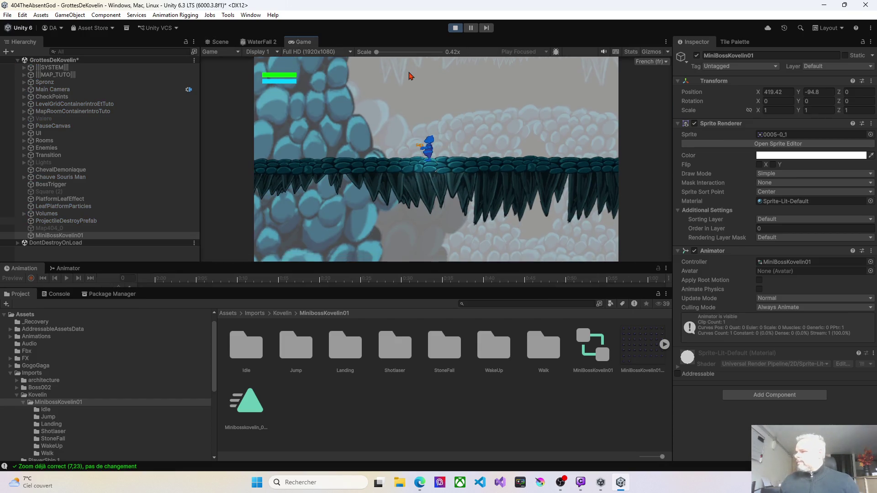
- Walk the character right up the slope and along the bridge toward the boss, jump, then stop
{"action": "key", "text": "Right"}
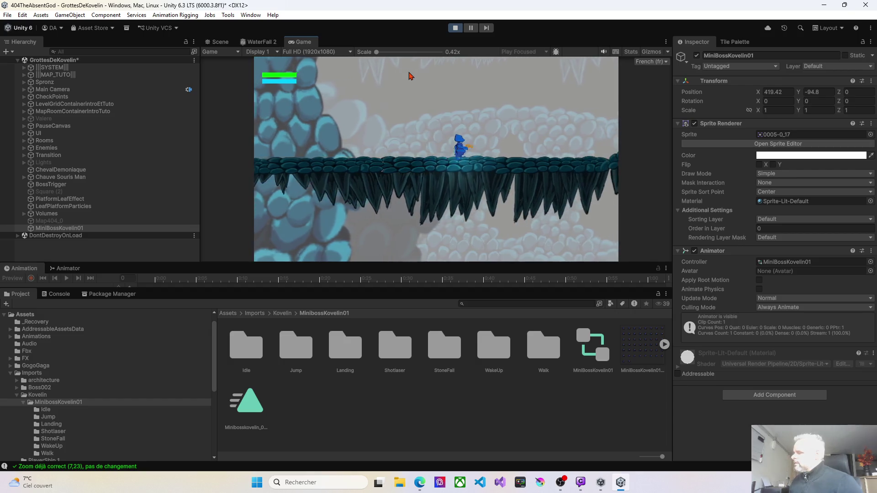
{"action": "key", "text": "Right"}
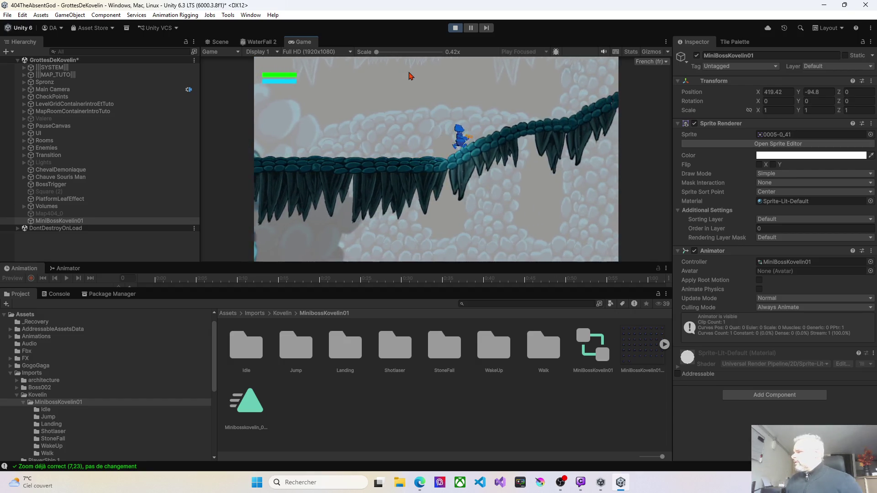
{"action": "key", "text": "Right"}
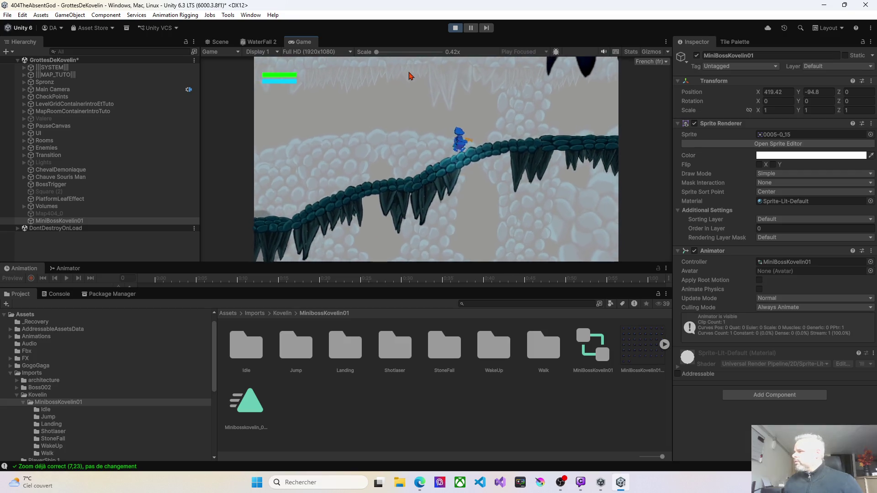
{"action": "key", "text": "Right"}
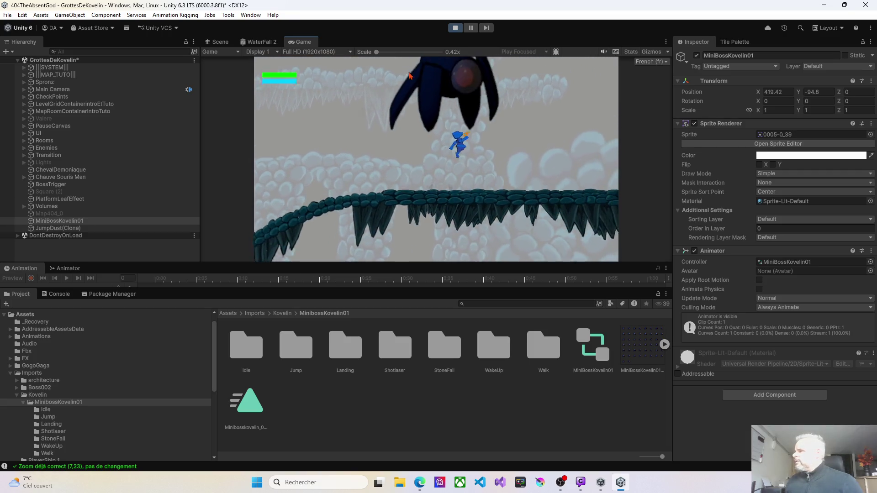
{"action": "key", "text": "space"}
{"action": "key", "text": "space"}
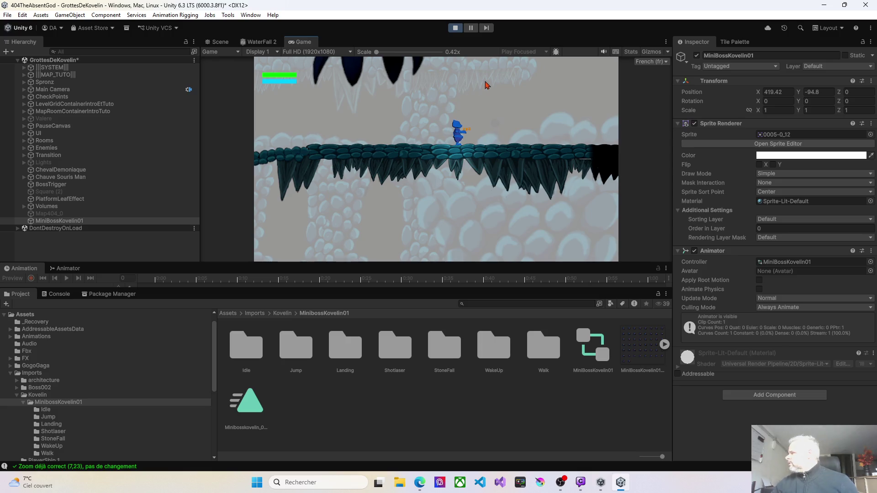
{"action": "left_click", "coordinate": [455, 28]}
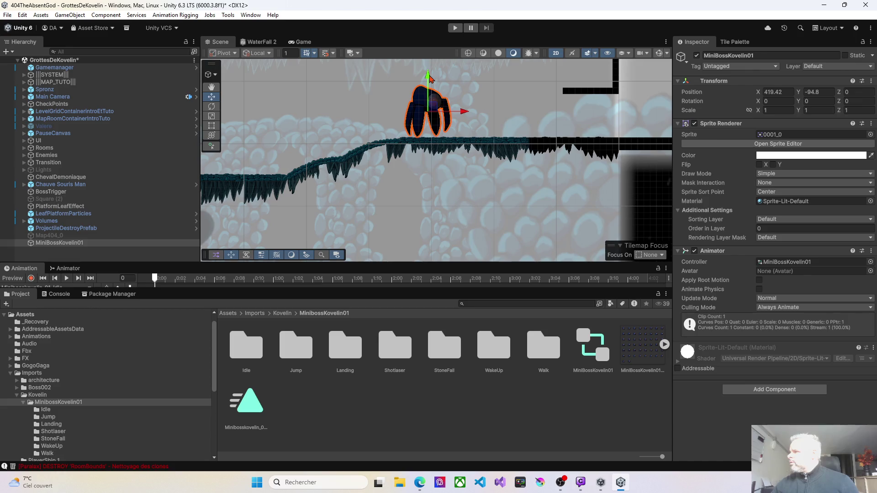
- Fine-tune the boss's height on the platform with the Move and Rect handles
{"action": "left_click_drag", "start_coordinate": [430, 78], "coordinate": [430, 86]}
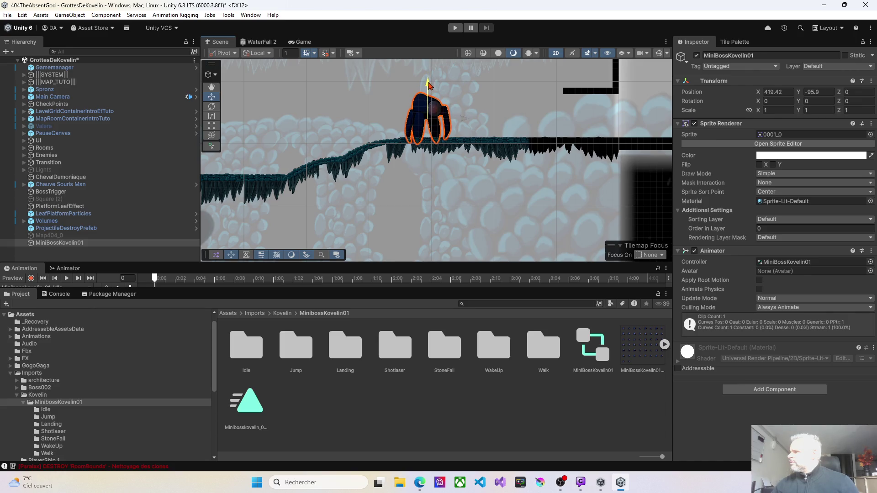
{"action": "left_click", "coordinate": [214, 128]}
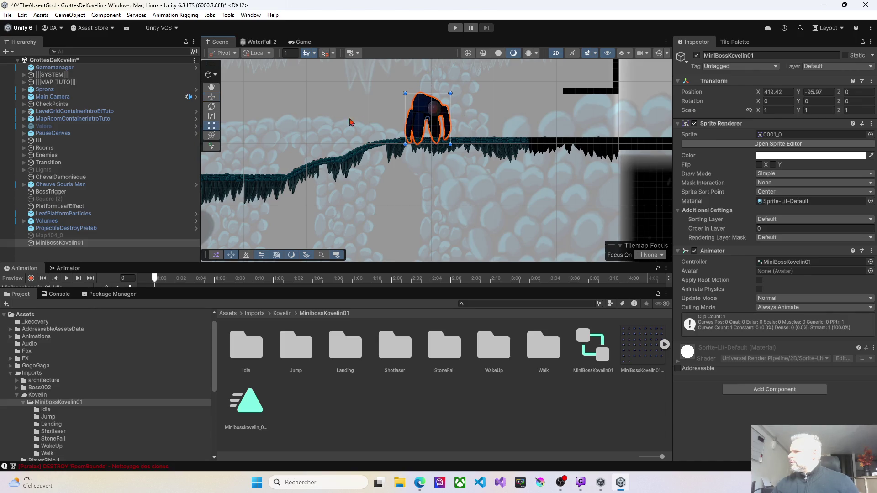
{"action": "left_click_drag", "start_coordinate": [427, 123], "coordinate": [426, 117]}
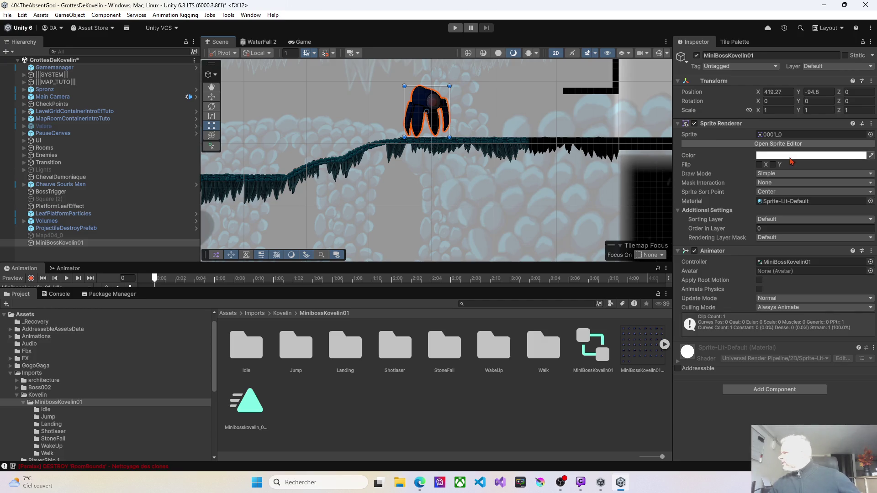
- Assign frame 0005-0_0 as the boss sprite, set it at 420.44, -99.04, and playtest
{"action": "left_click", "coordinate": [871, 134]}
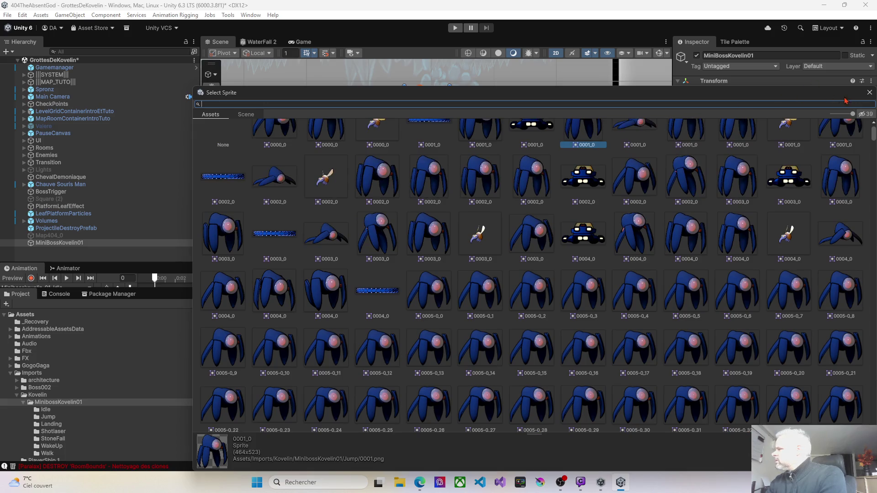
{"action": "left_click", "coordinate": [868, 93]}
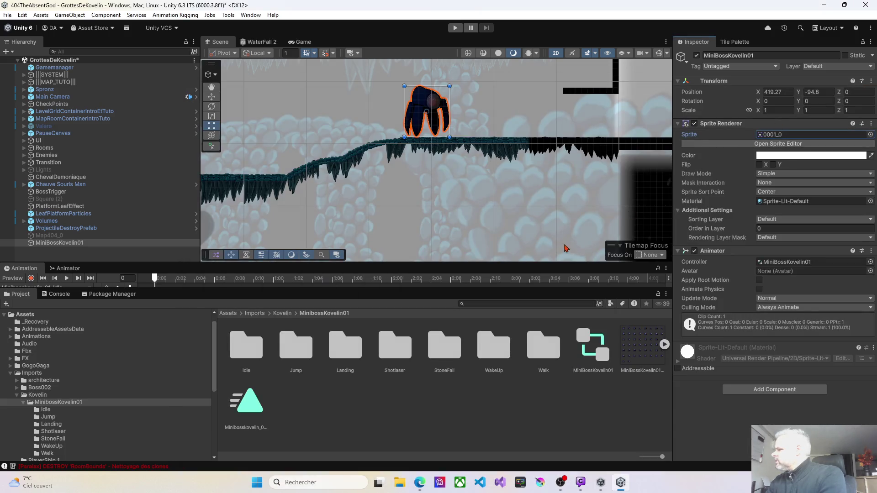
{"action": "left_click", "coordinate": [664, 345]}
{"action": "mouse_move", "coordinate": [303, 402]}
{"action": "left_mouse_down"}
{"action": "mouse_move", "coordinate": [791, 154]}
{"action": "mouse_move", "coordinate": [790, 137]}
{"action": "left_mouse_up"}
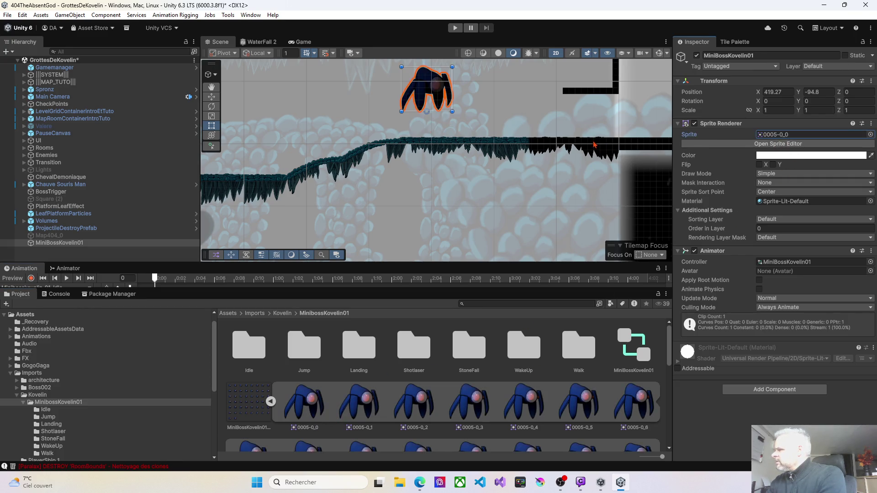
{"action": "left_click_drag", "start_coordinate": [428, 94], "coordinate": [436, 124]}
{"action": "left_click", "coordinate": [456, 29]}
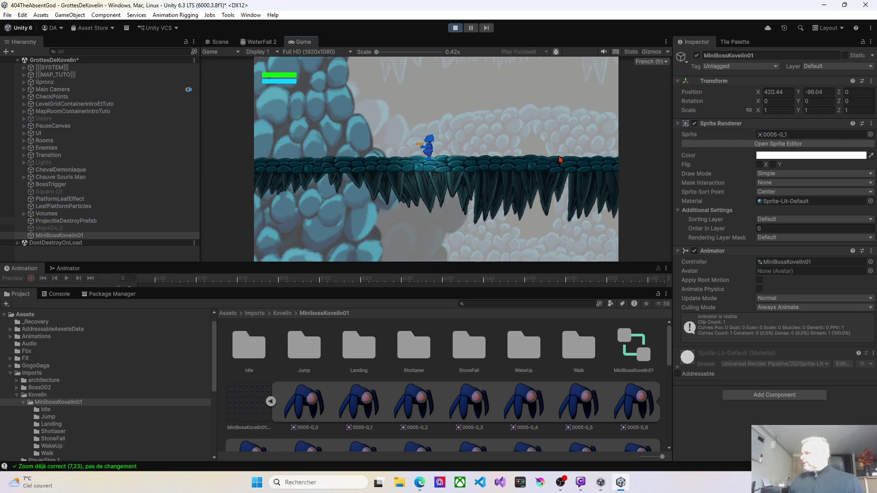
- Walk the character right along the bridge past the animated boss, then back left
{"action": "key", "text": "Right"}
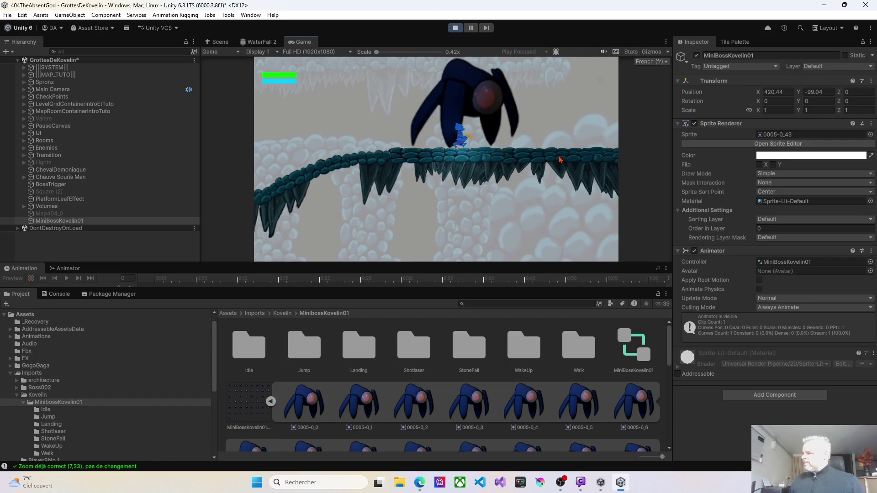
{"action": "key", "text": "Left"}
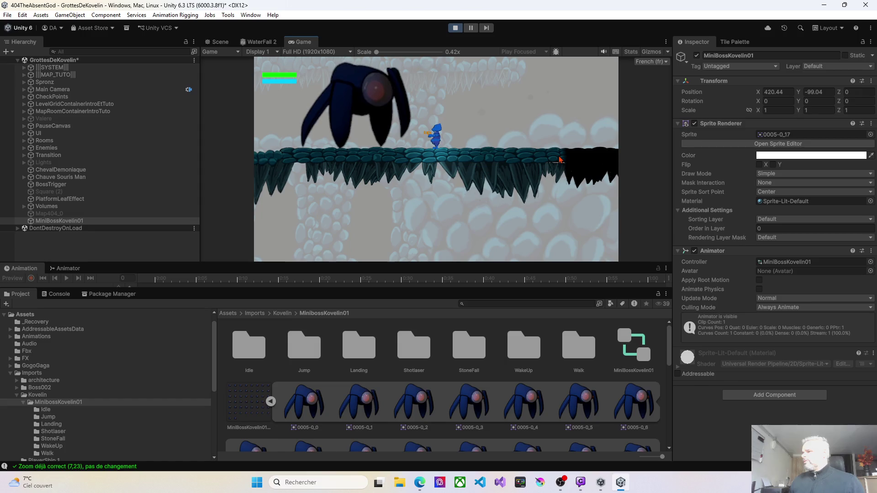